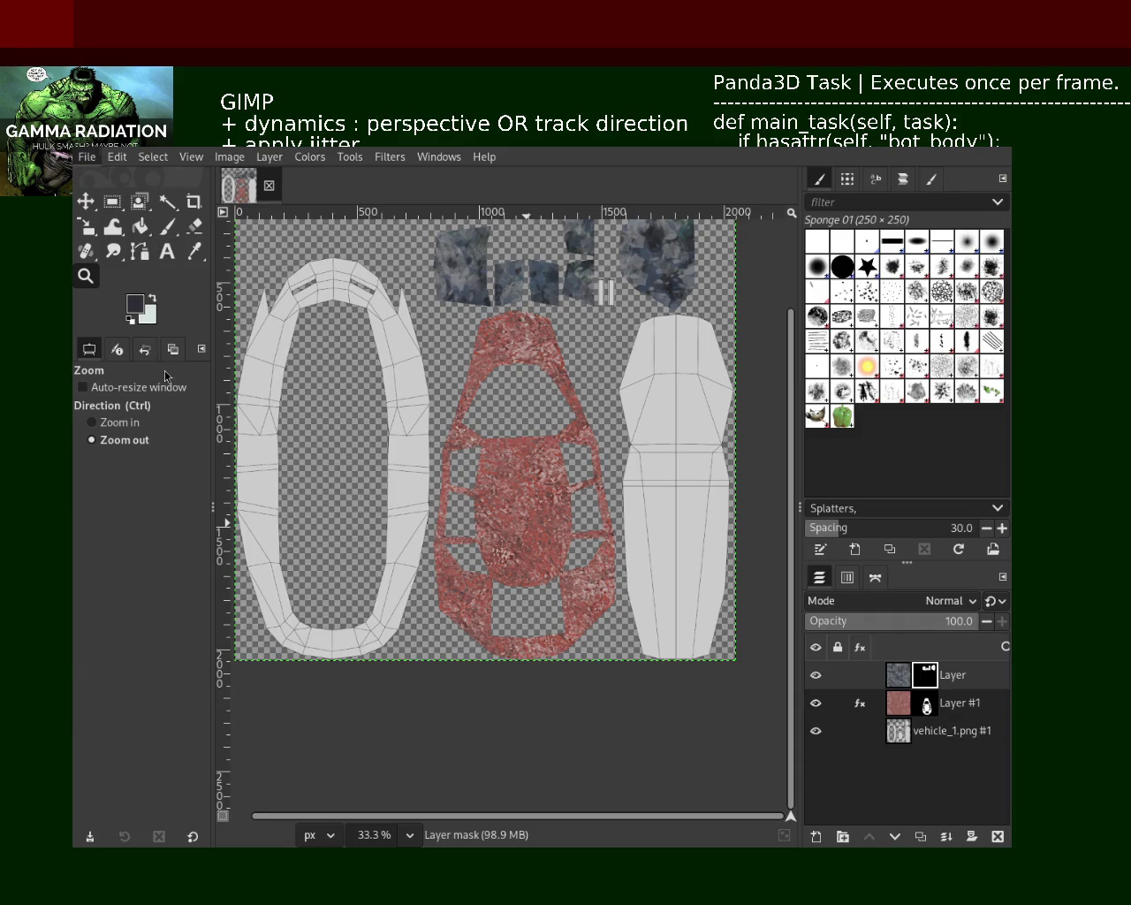
Step: Re-export the vehicle texture with Ctrl+E over the existing PNG in the Panda3D folder
key("ctrl+e")
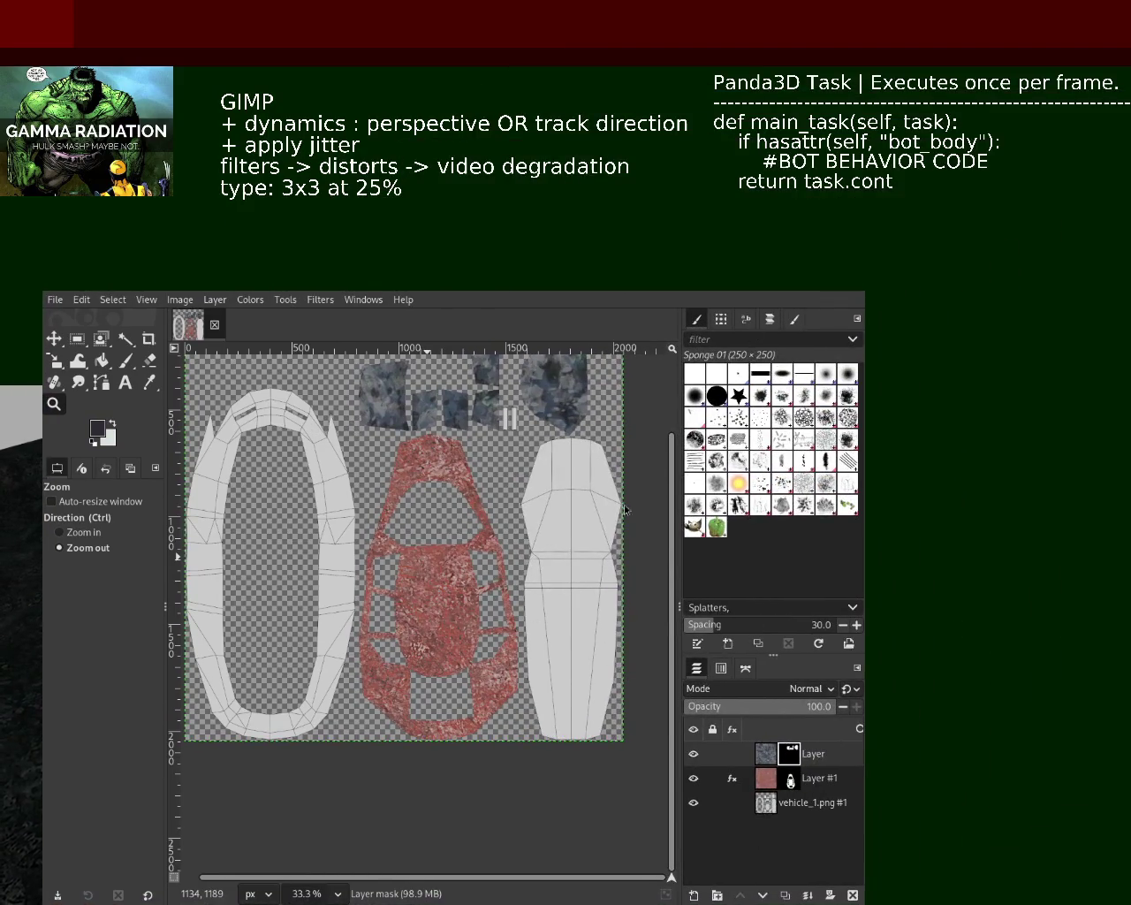
mouse_move(816, 703)
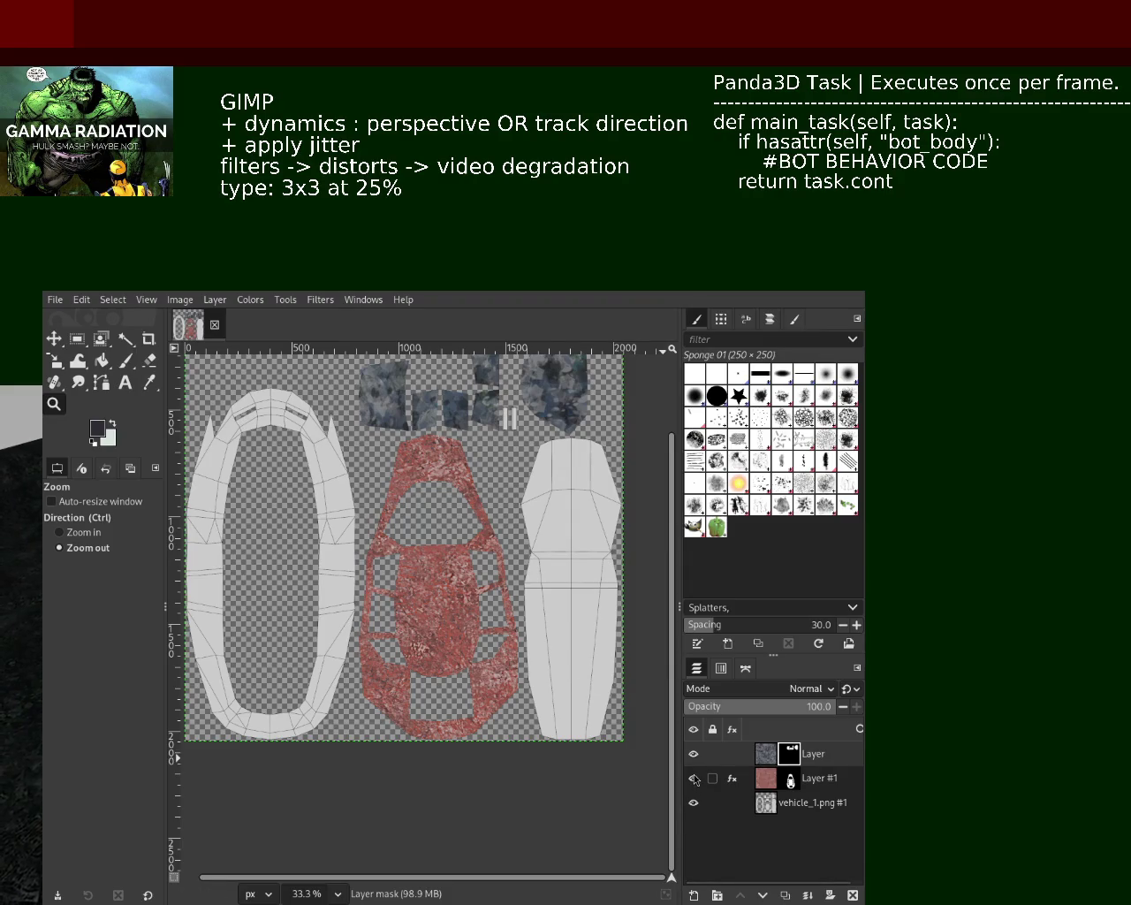
Step: Remove the mask from the red texture layer and hide the grey-patch layer
left_click(769, 781)
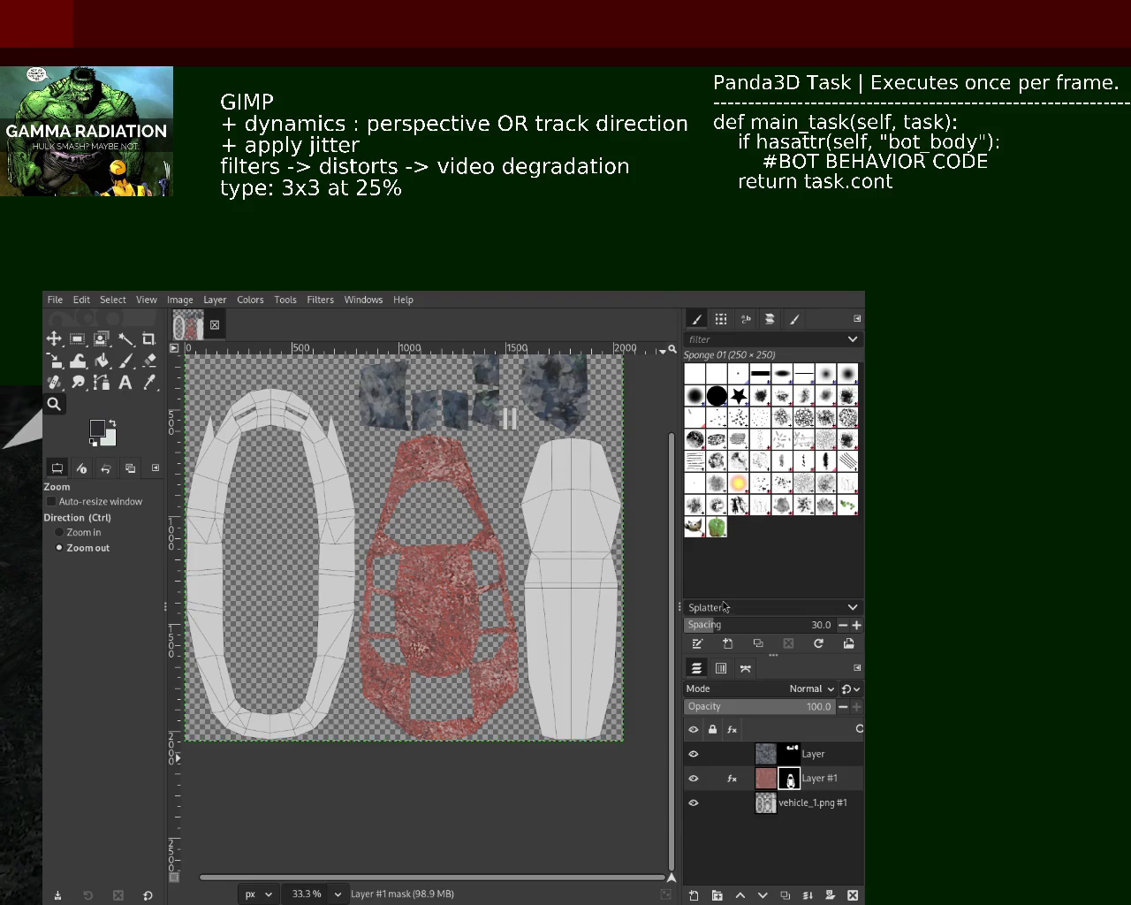
key("ctrl+z")
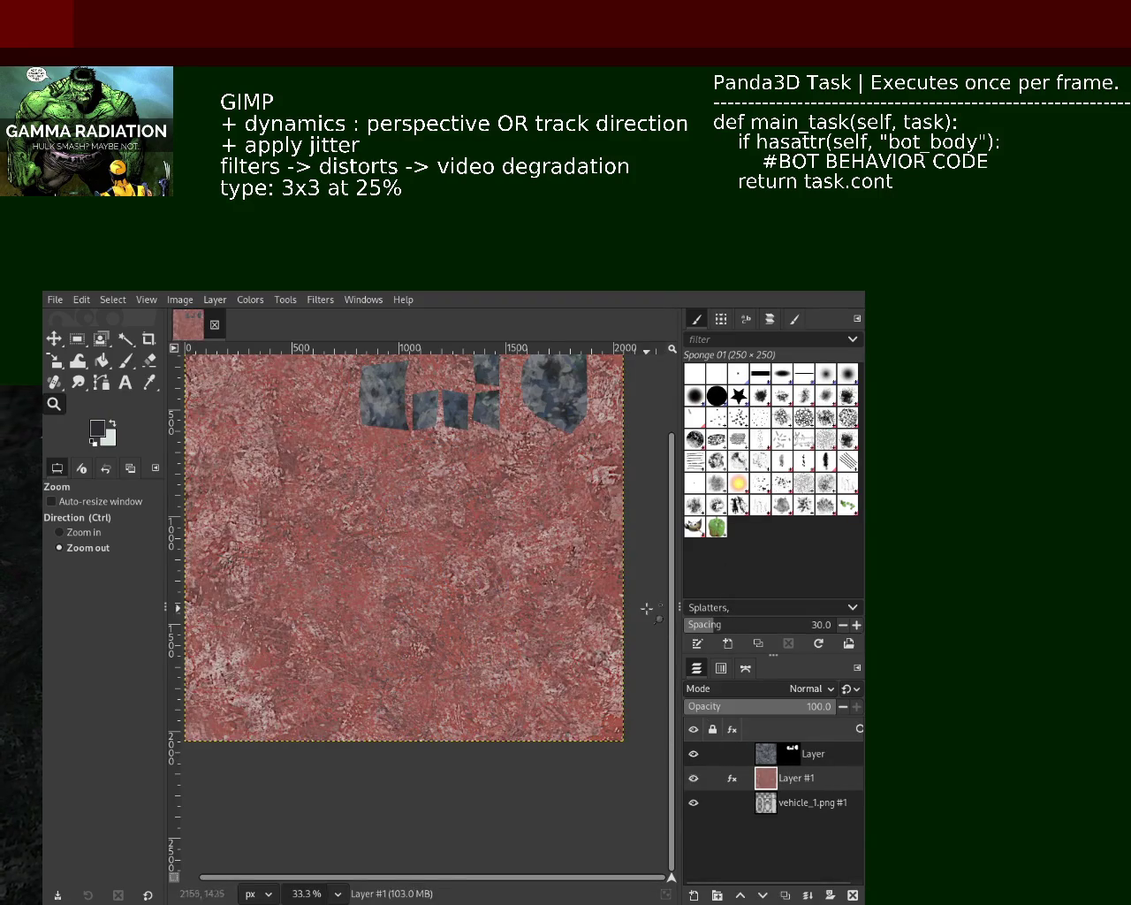
left_click(707, 762)
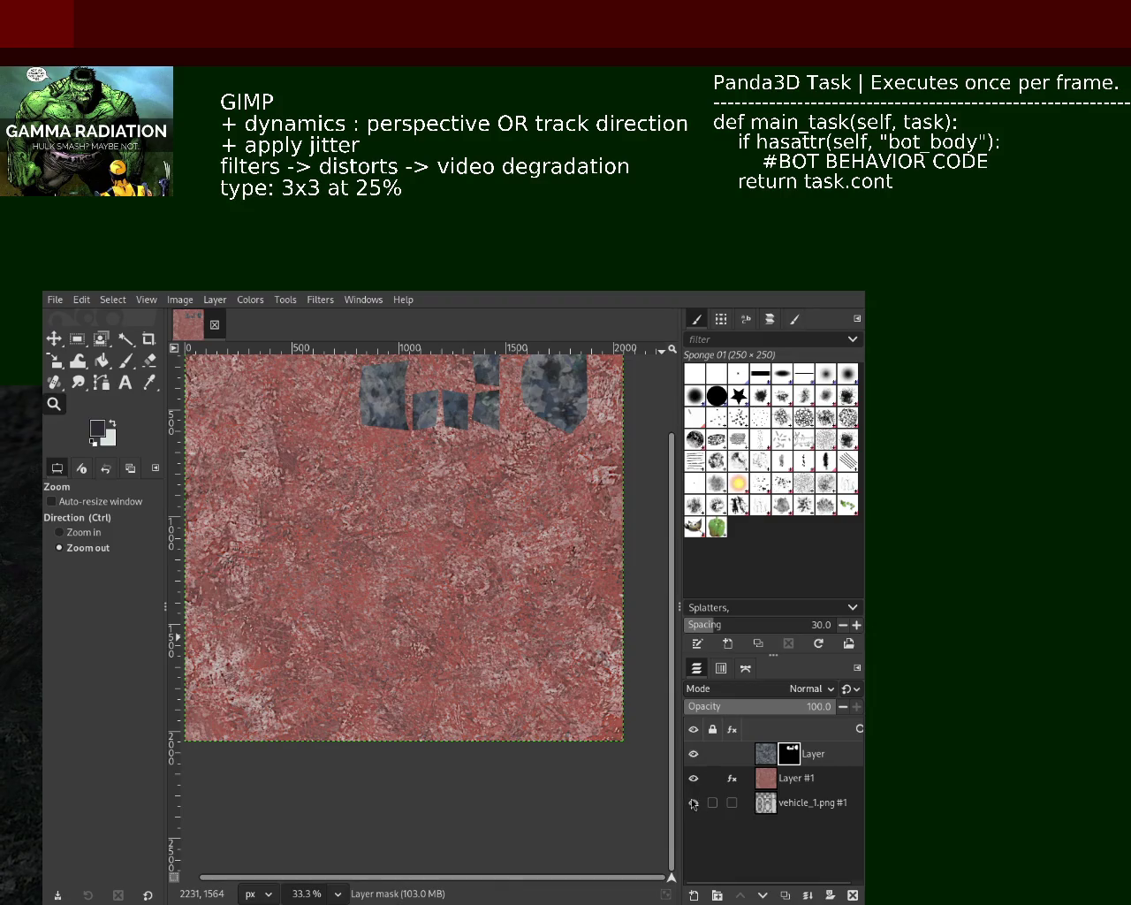
left_click(693, 754)
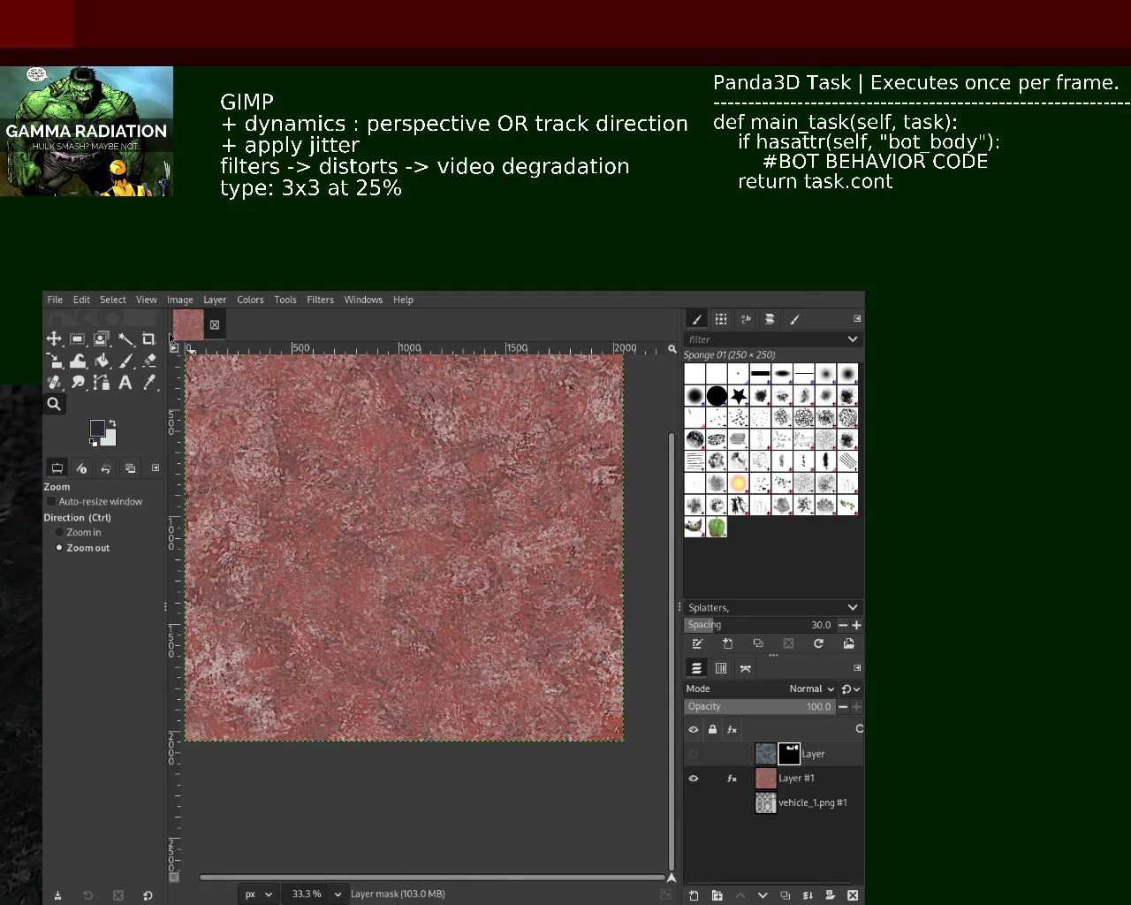
Step: Delete the red texture Layer #1, keeping the masked grey-patch layer
left_click(856, 895)
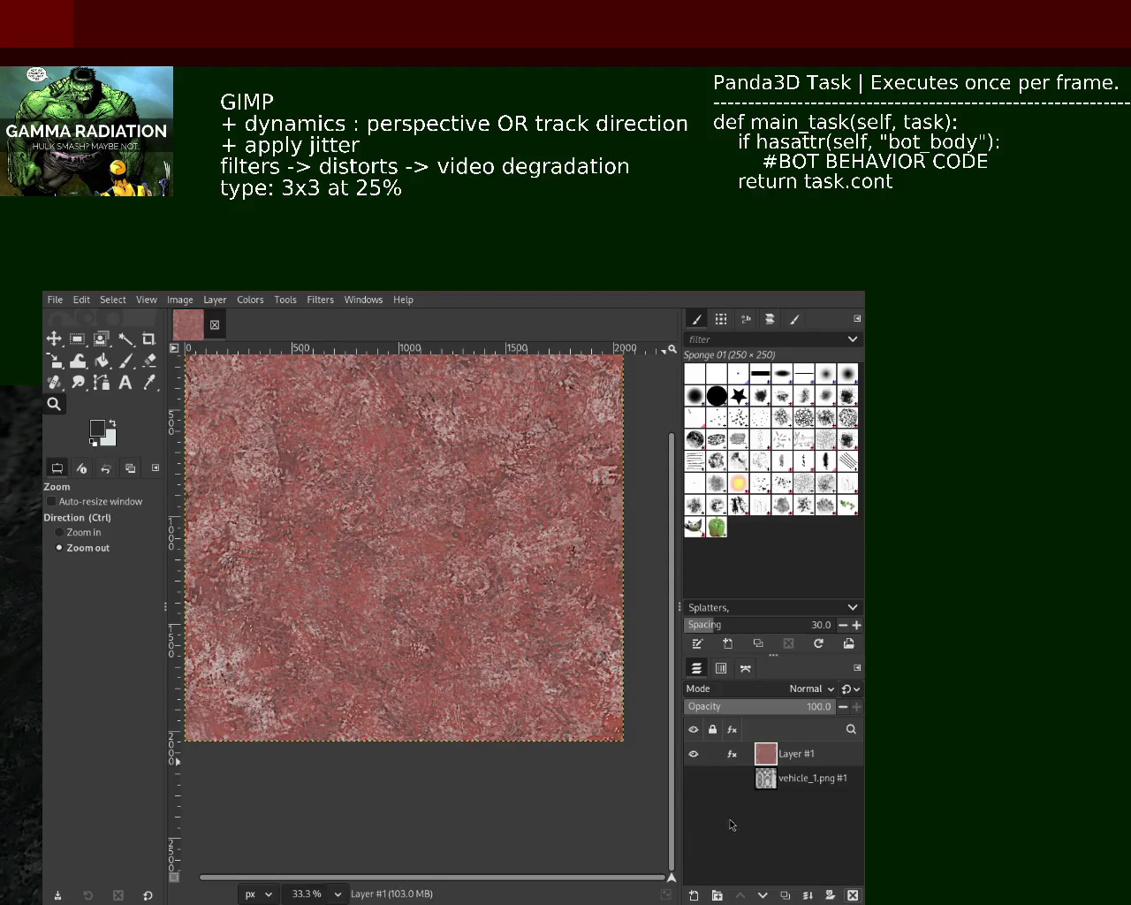
key("ctrl+z")
left_click(796, 778)
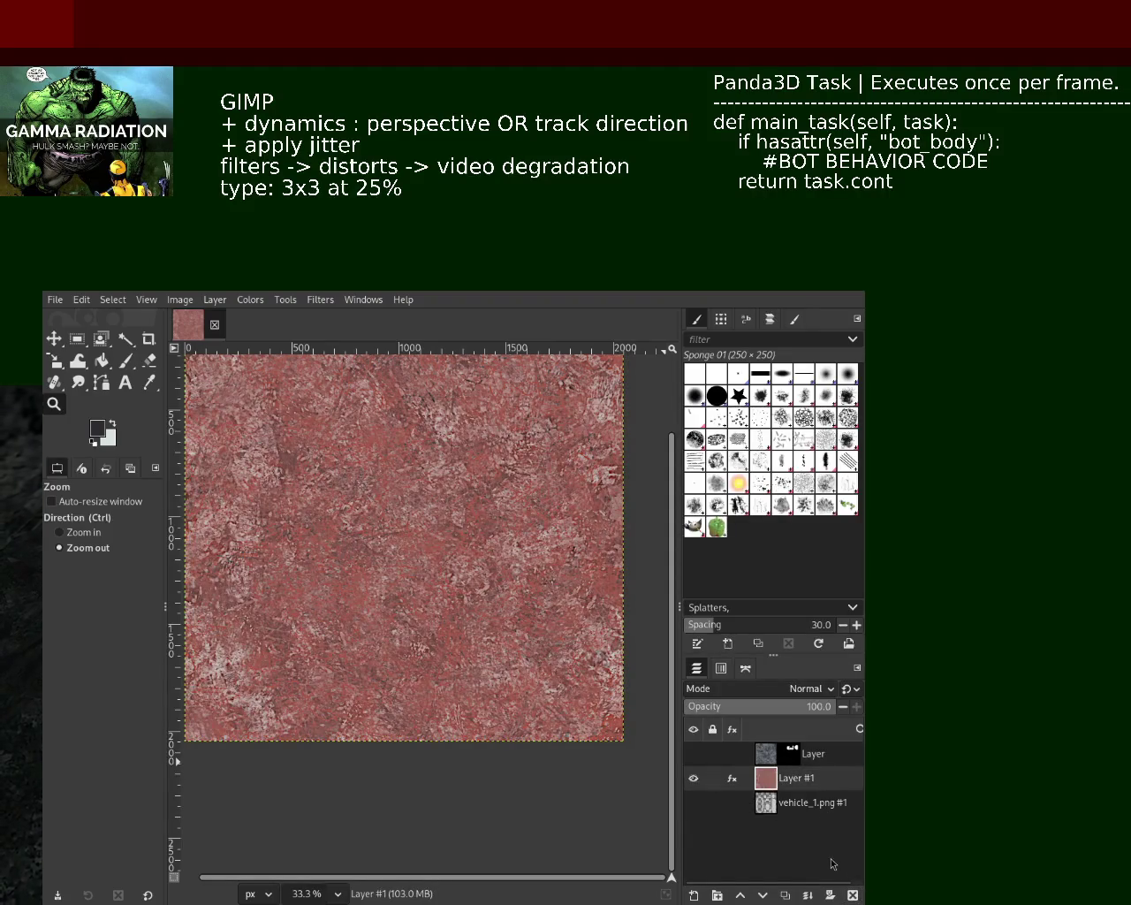
left_click(853, 895)
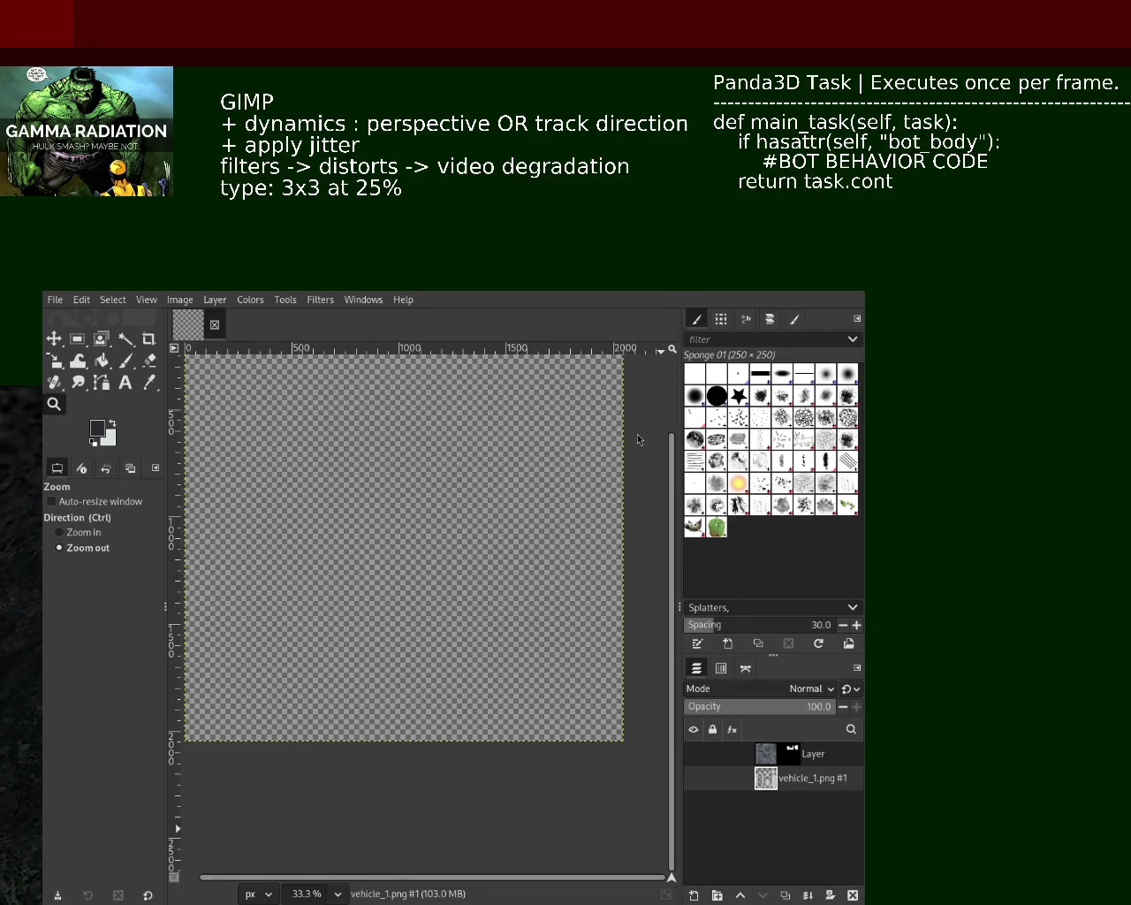
Step: Restore Layer #1 and set the Paintbrush to the 2. Star brush with dynamics enabled
key("ctrl+z")
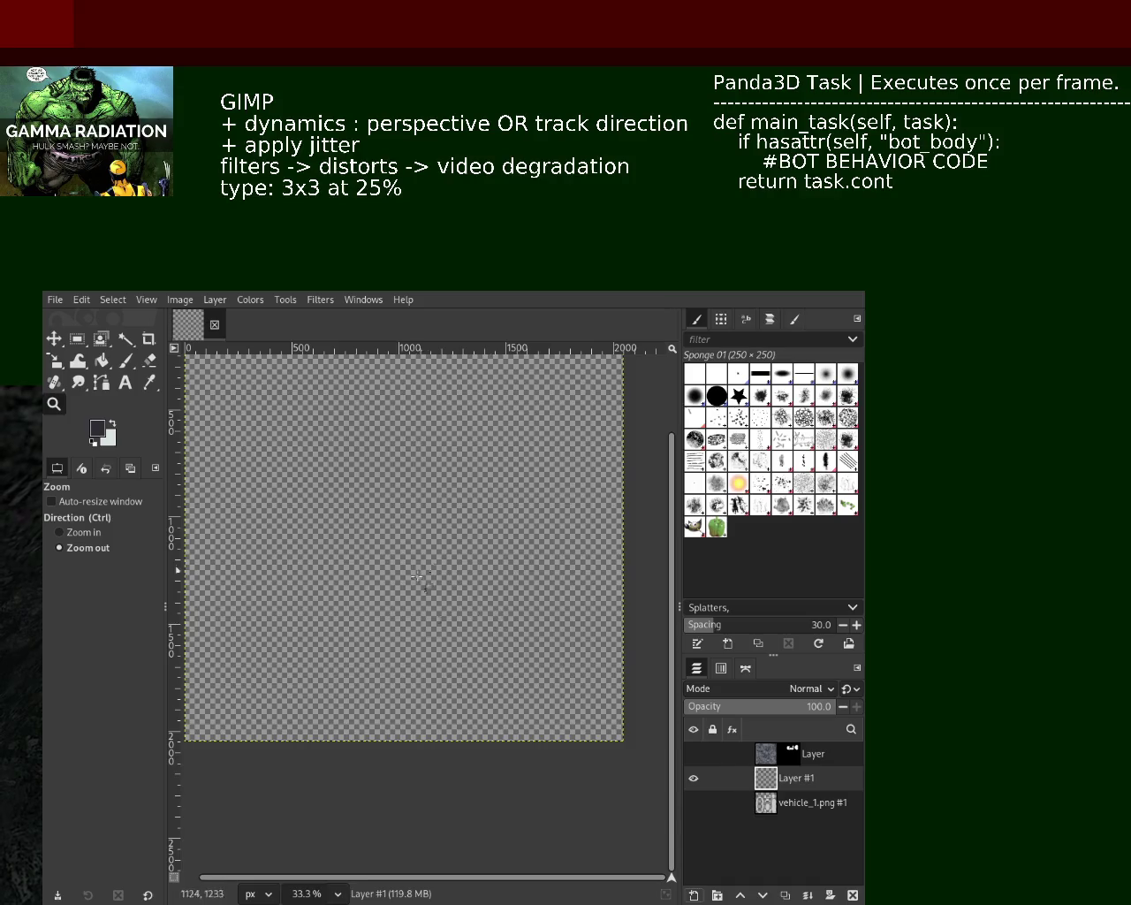
left_click(853, 895)
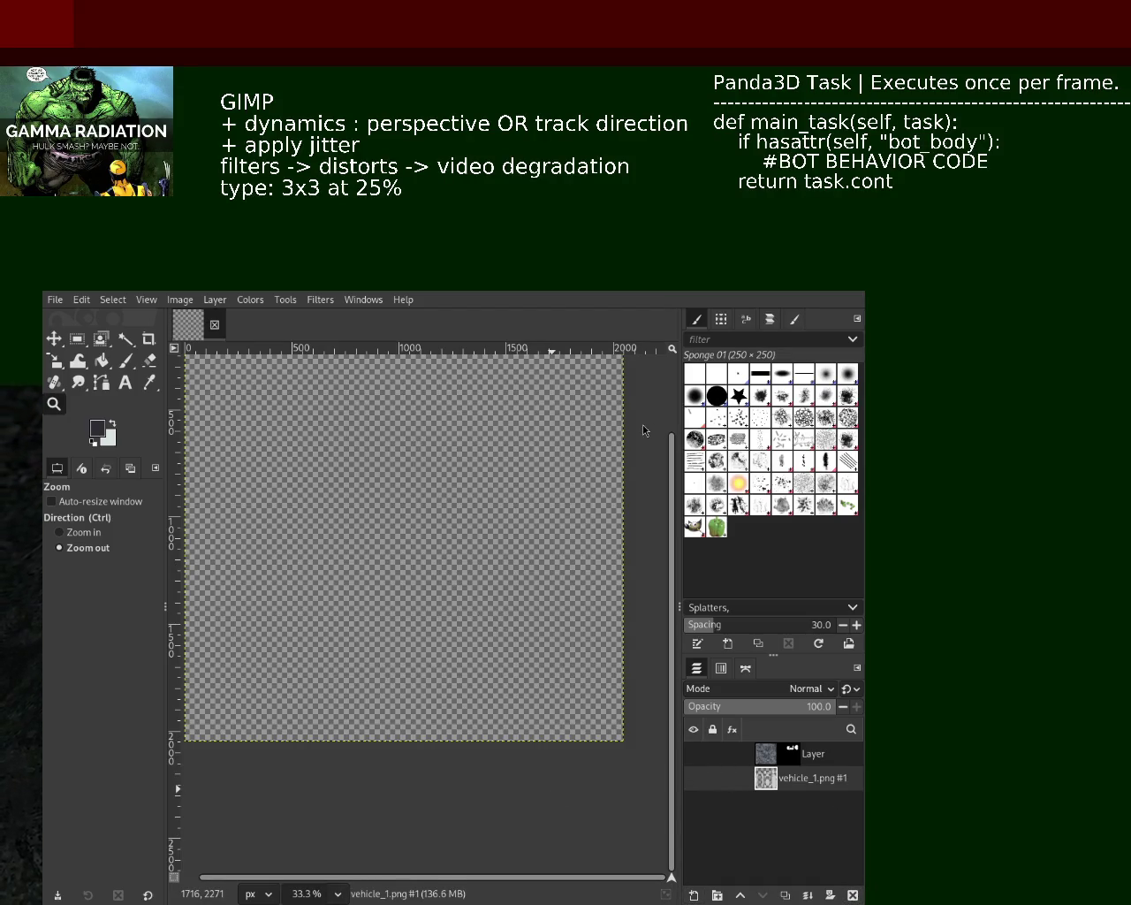
key("ctrl+z")
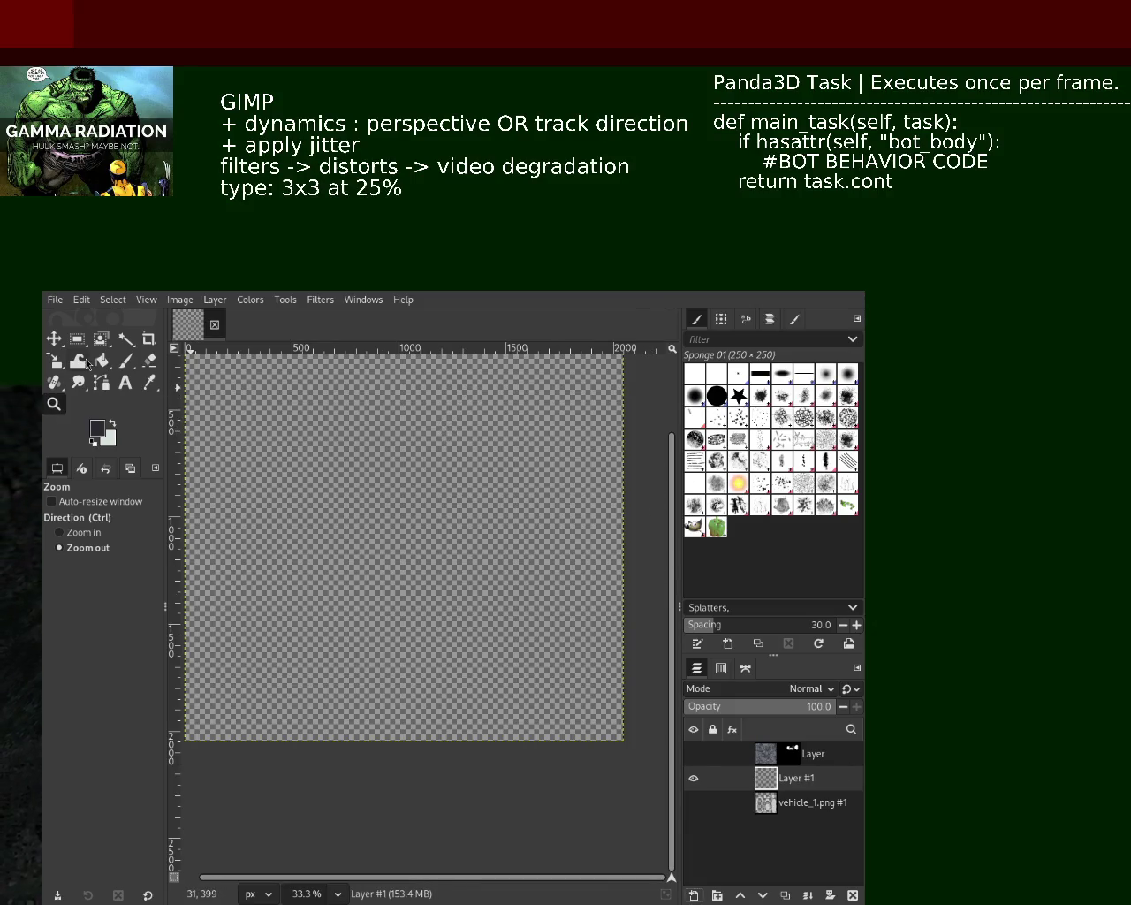
left_click(127, 363)
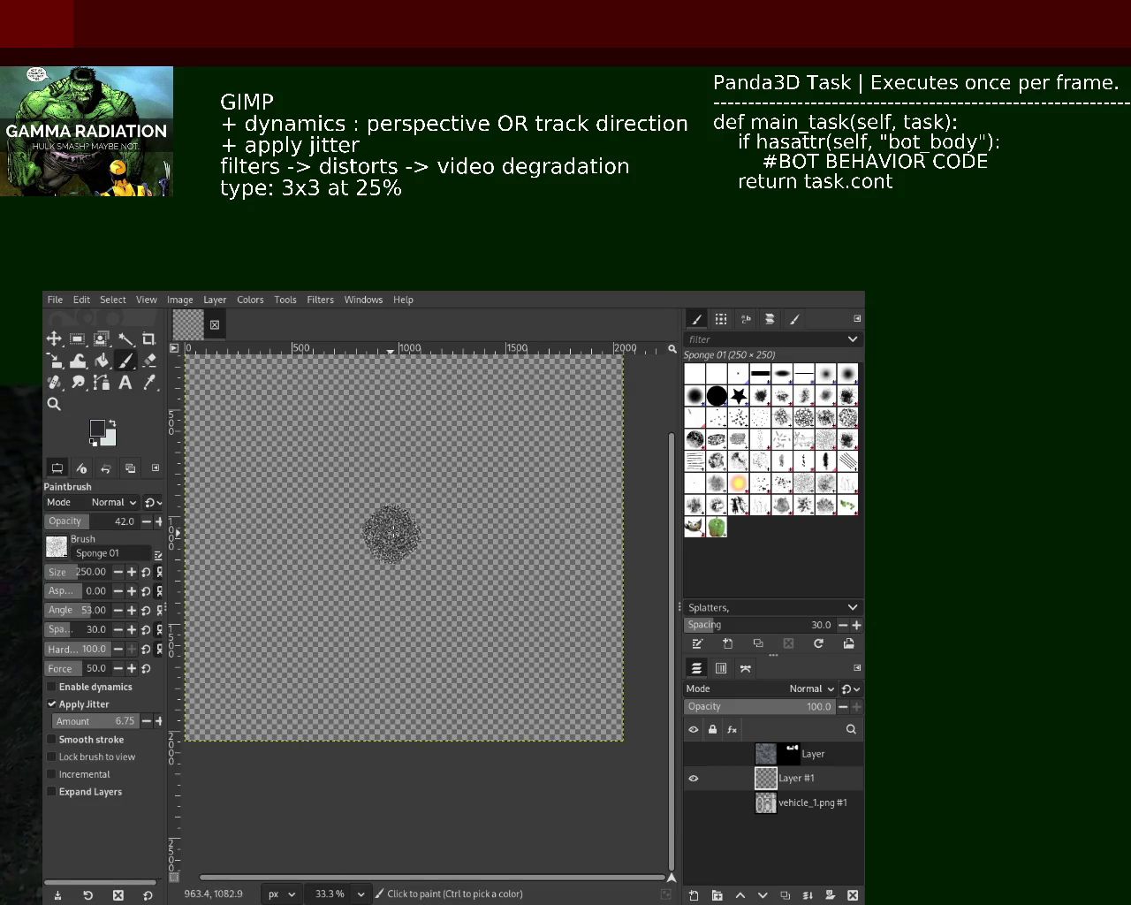
left_click(738, 395)
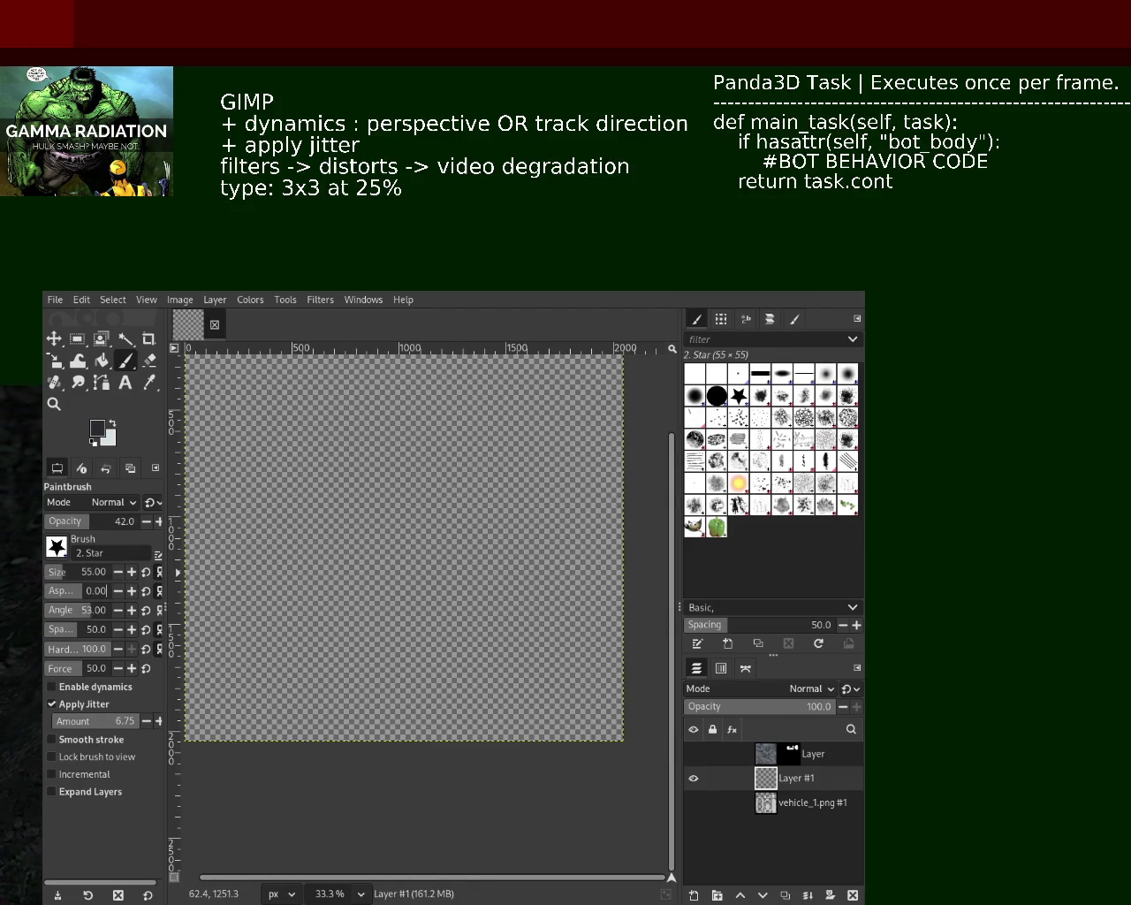
left_click(53, 687)
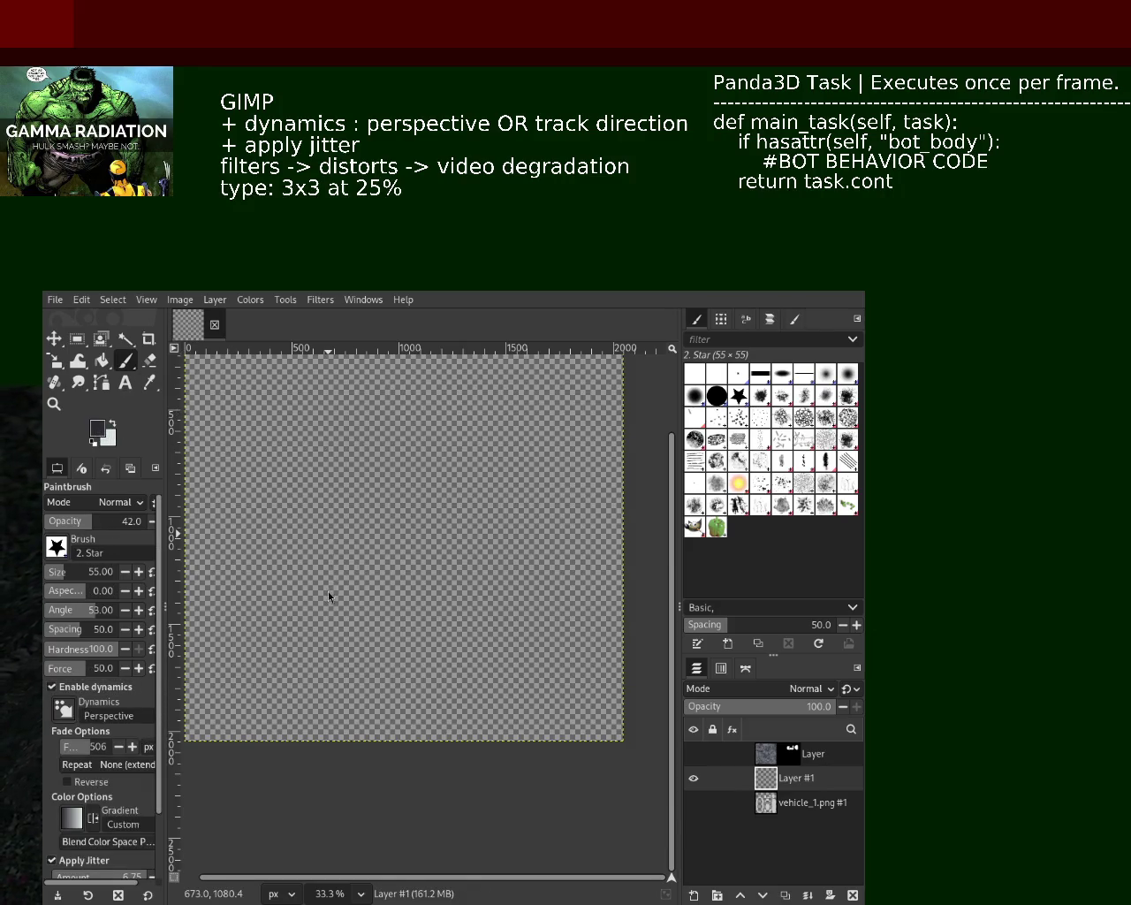
Step: Set a brown paint colour, try and undo a test stroke, then delete Layer #1
left_click(399, 650, "ctrl")
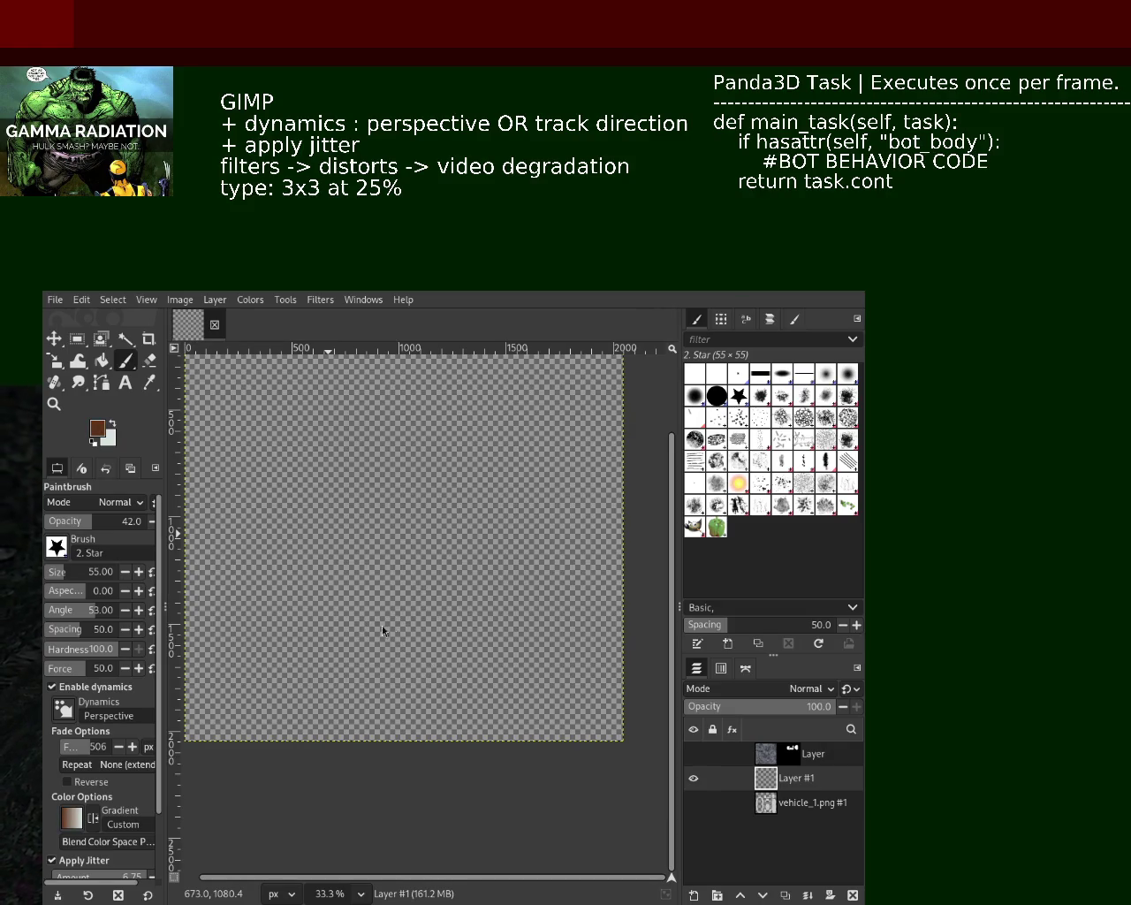
left_click_drag(380, 610, 433, 537)
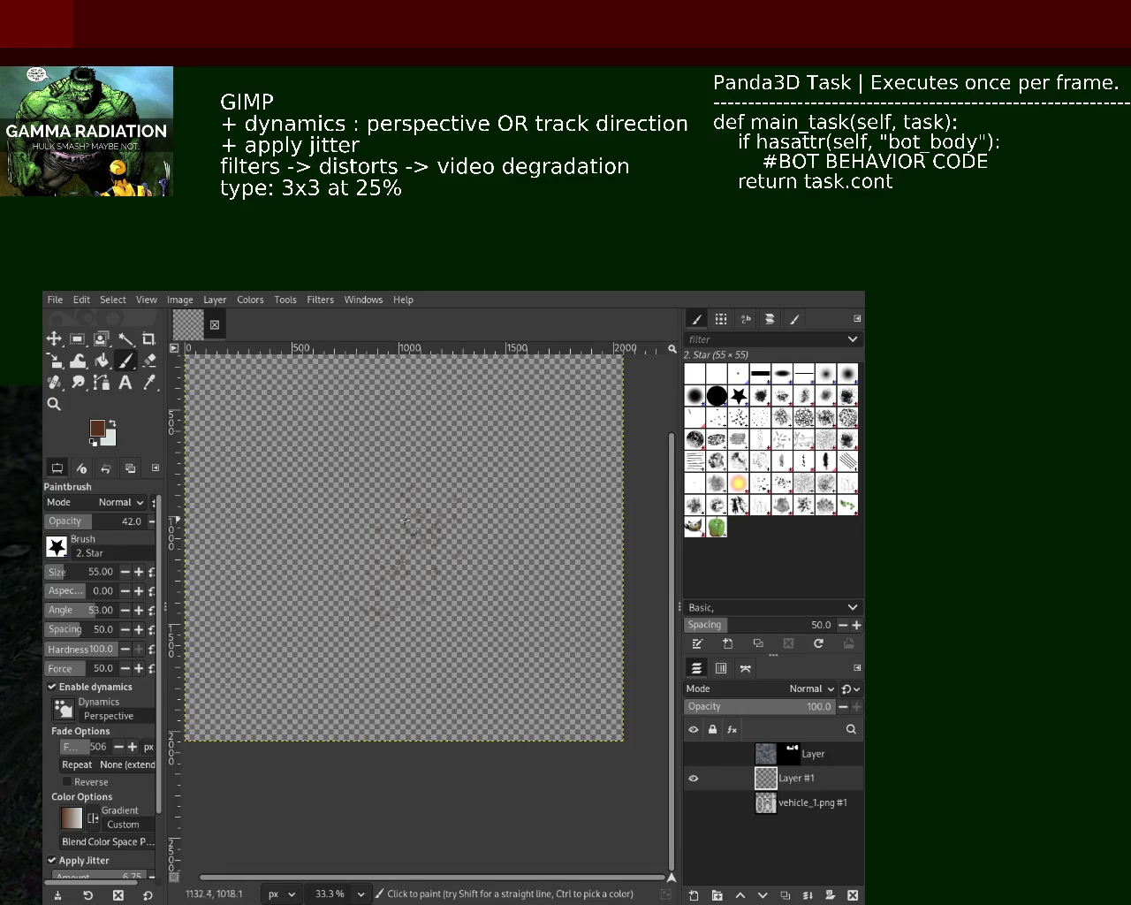
key("ctrl+z")
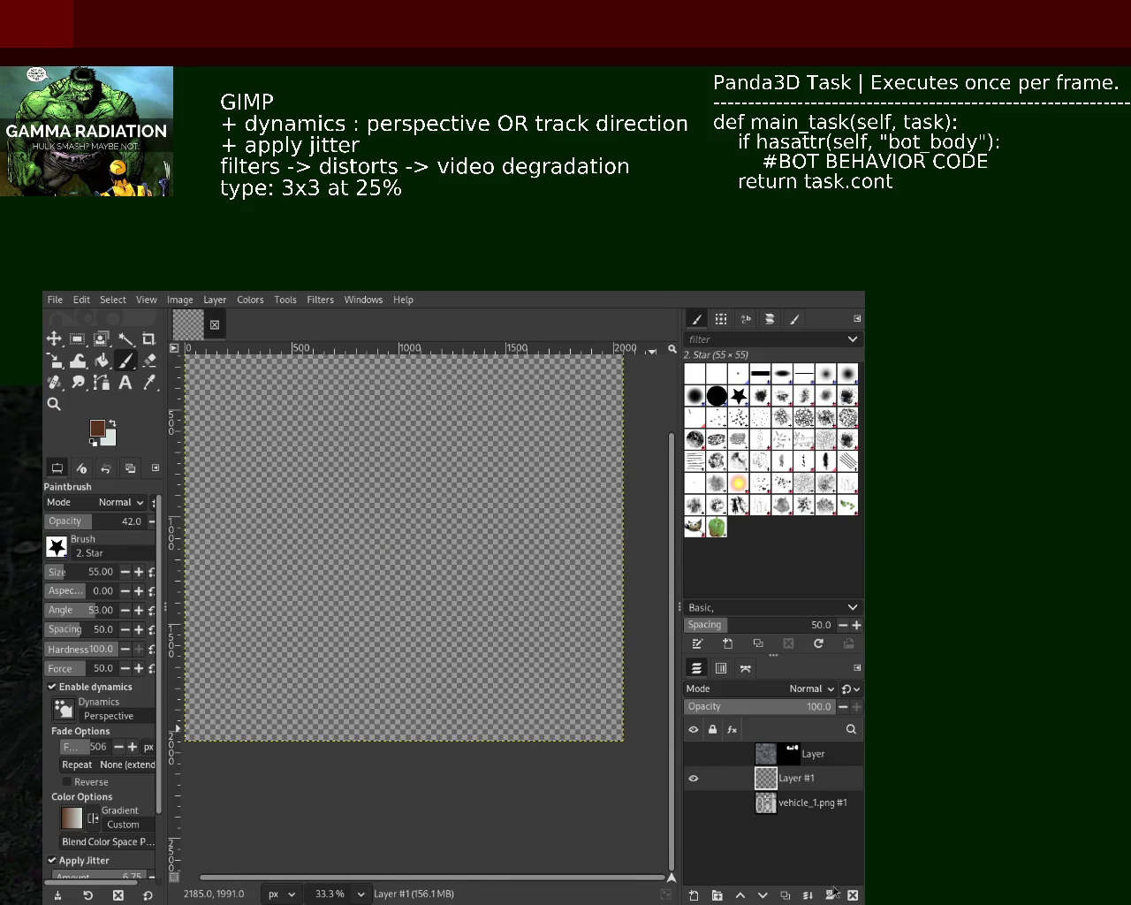
left_click(852, 895)
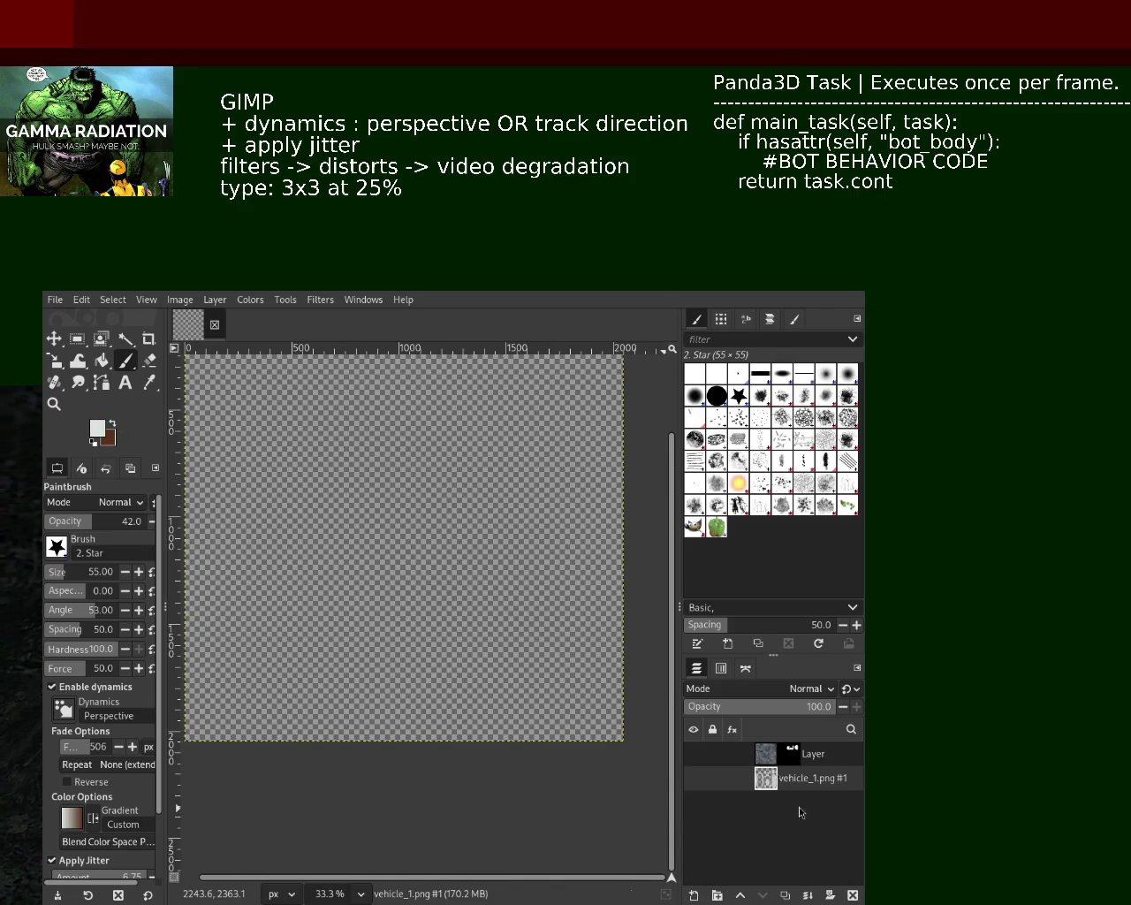
Step: Restore Layer #1 and bucket-fill the whole canvas solid brown
key("ctrl+z")
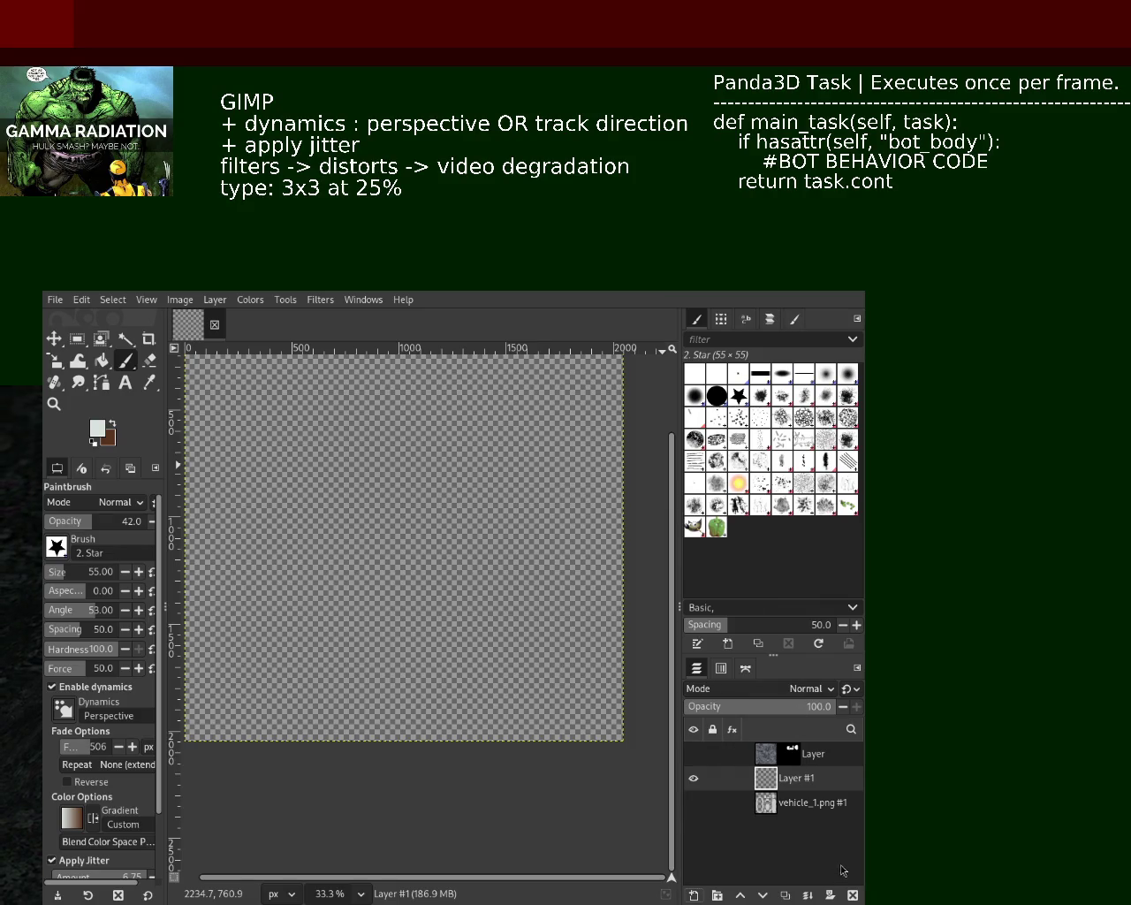
key("shift+b")
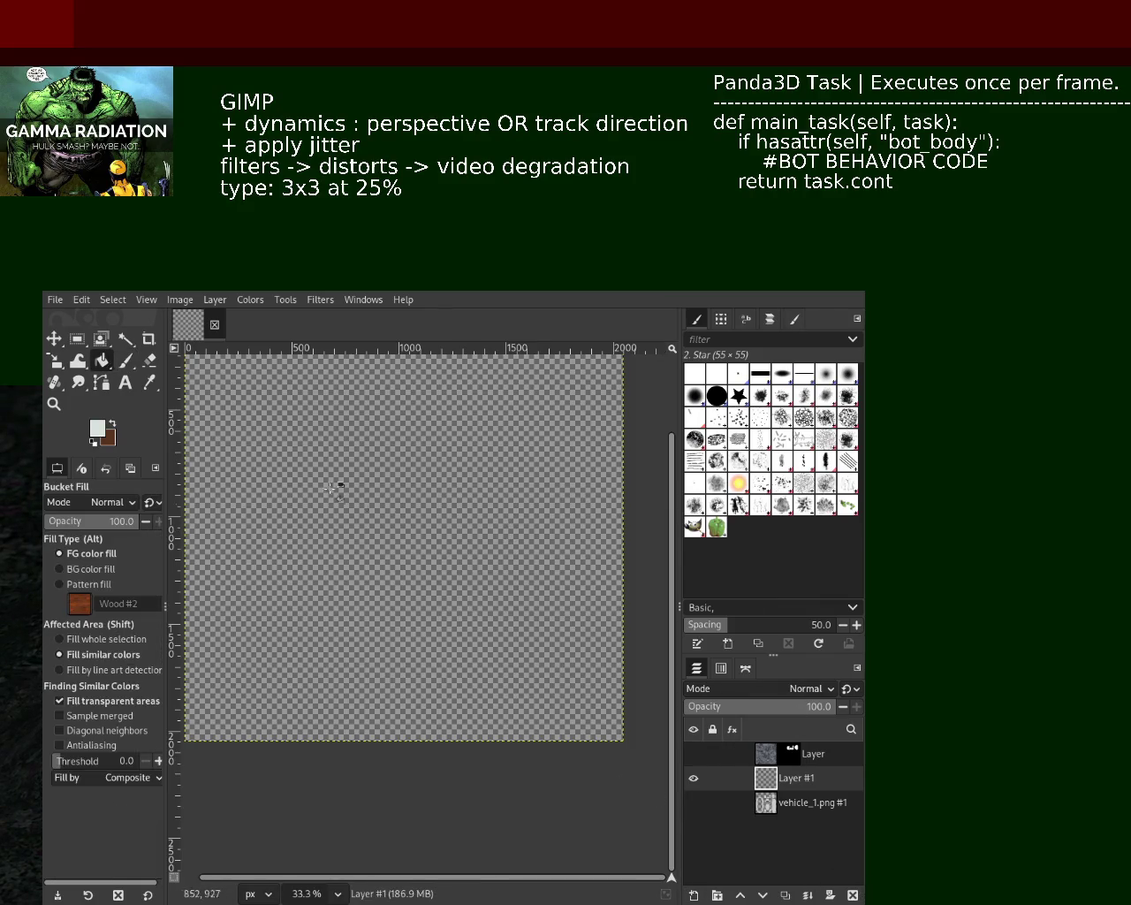
key("ctrl+comma")
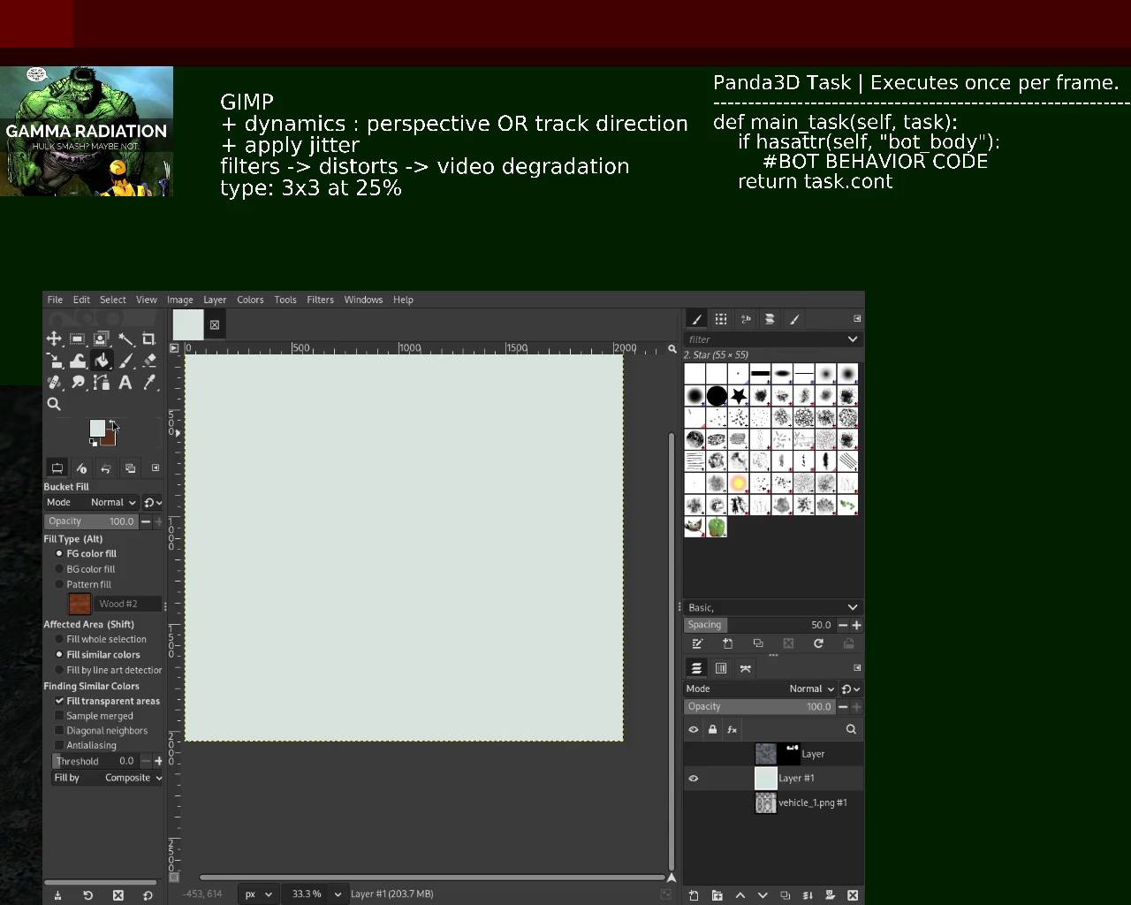
left_click(113, 427)
left_click(415, 610)
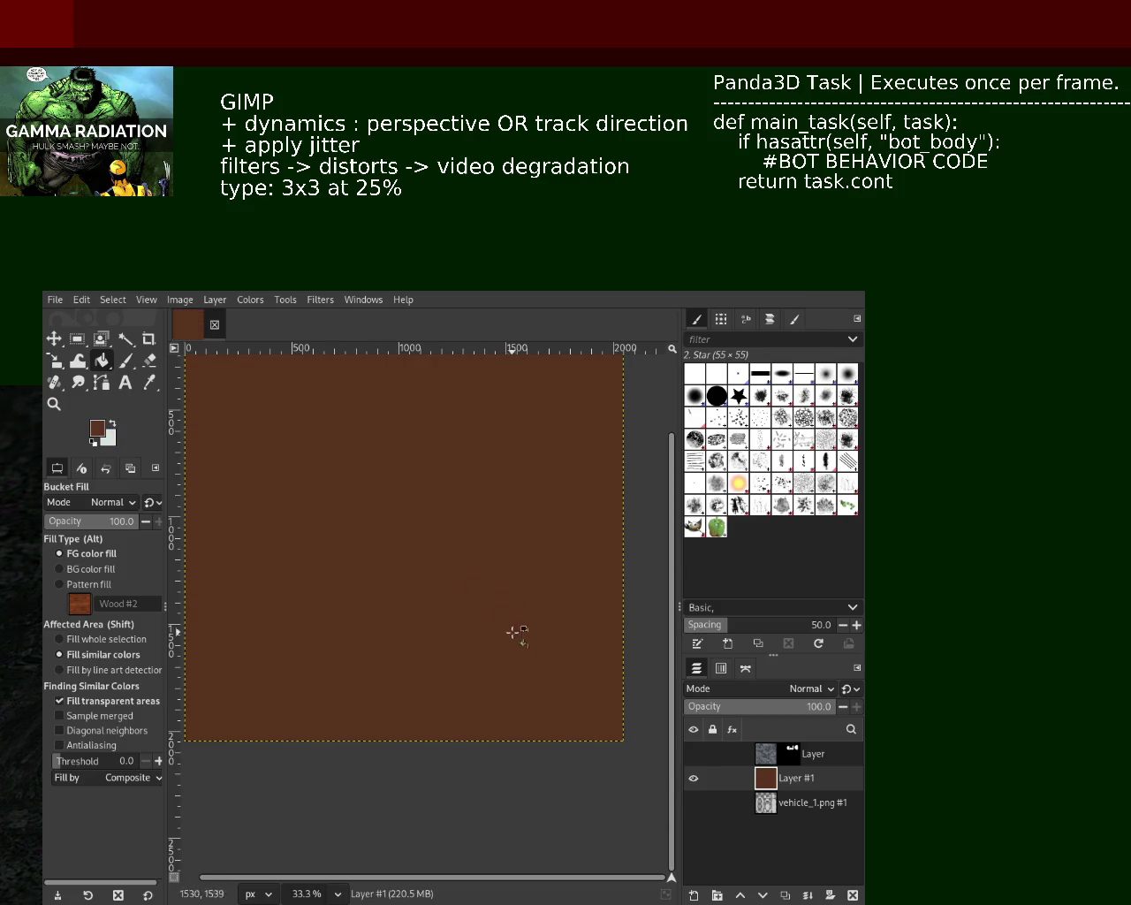
left_click(126, 362)
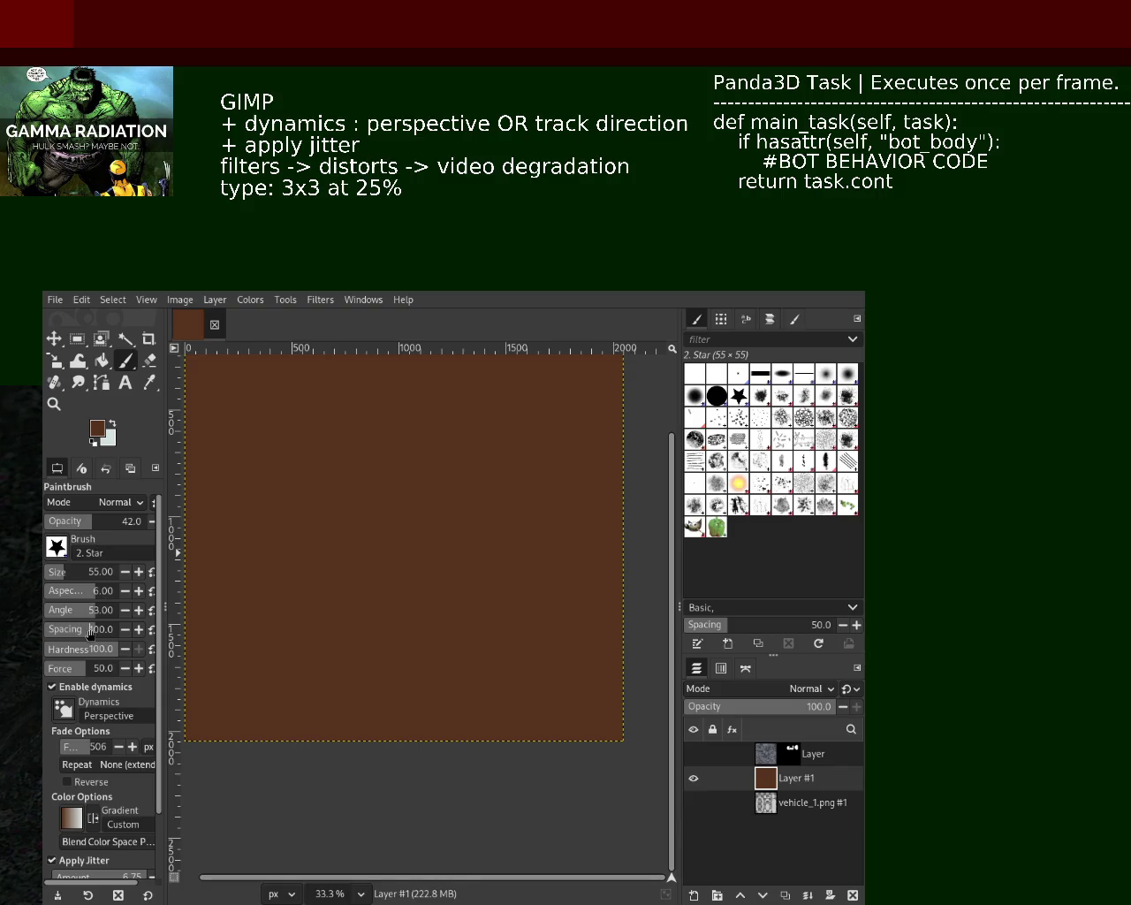
Step: Set brush spacing to 1.0 and try test strokes on the canvas, undoing them
type("1")
key("Return")
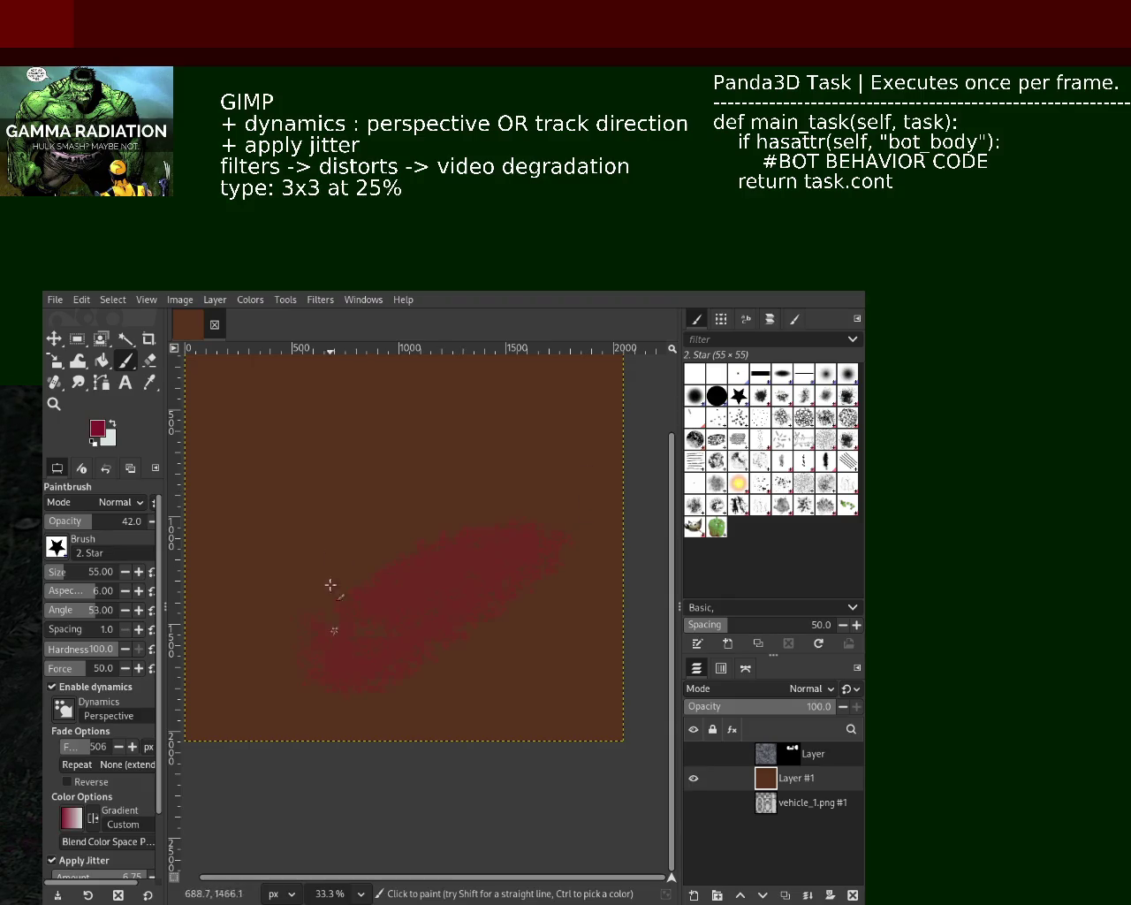
left_click_drag(486, 433, 296, 579)
key("ctrl+z")
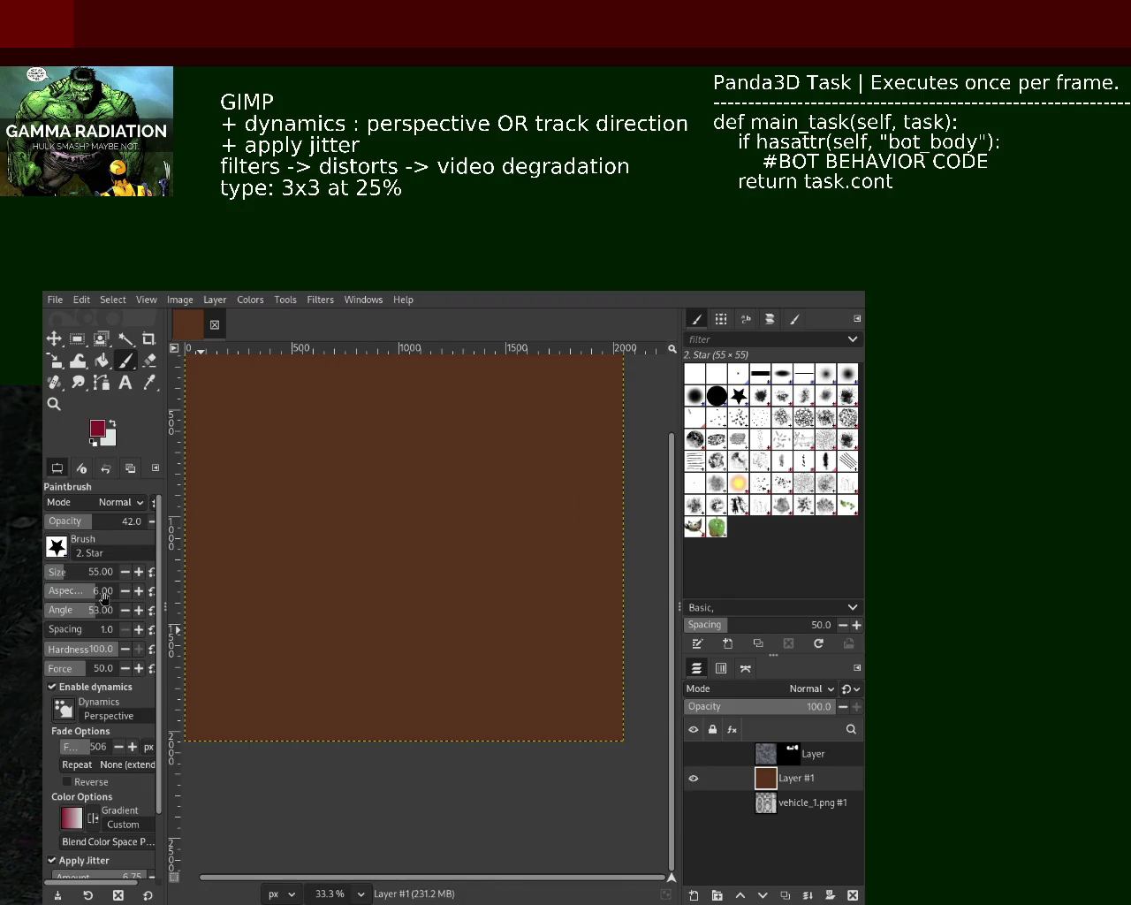
left_click_drag(406, 575, 380, 619)
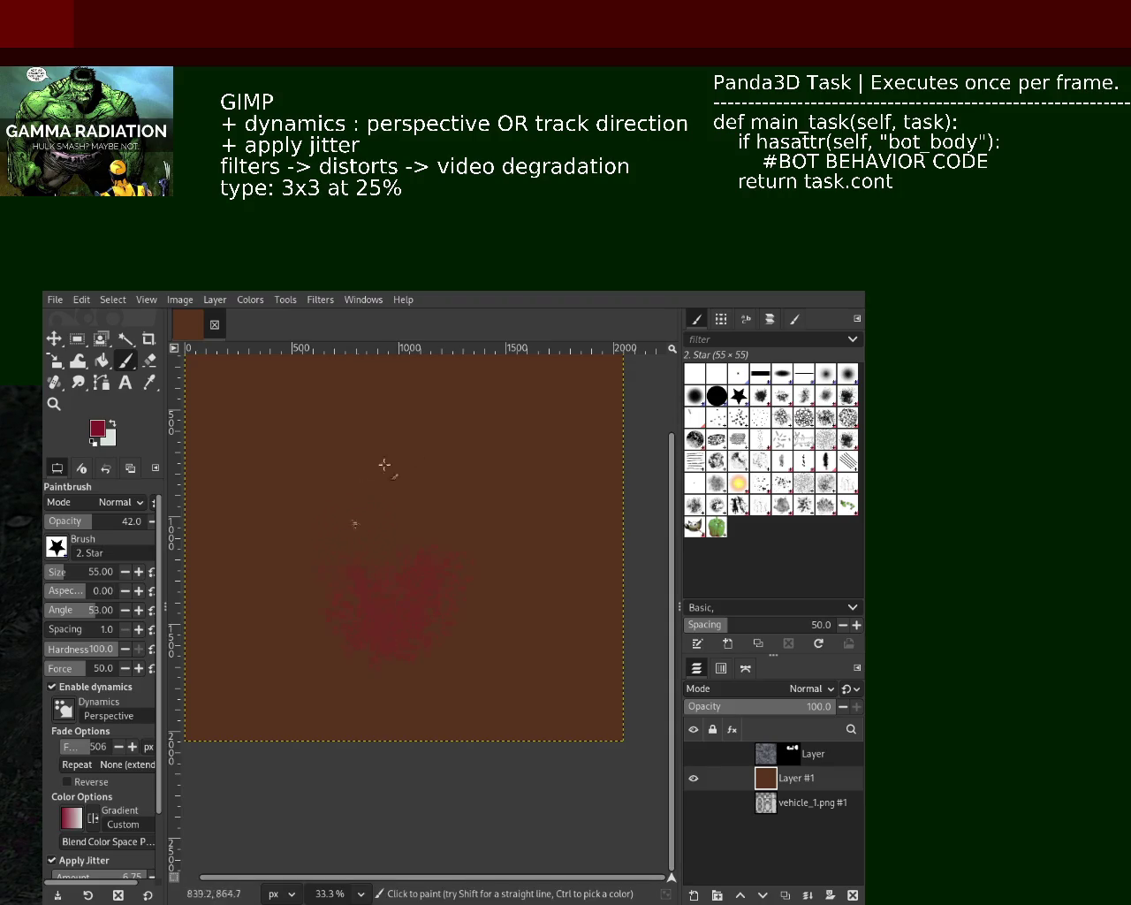
left_click(54, 405)
left_click(442, 530)
left_click(285, 556)
key("ctrl+z")
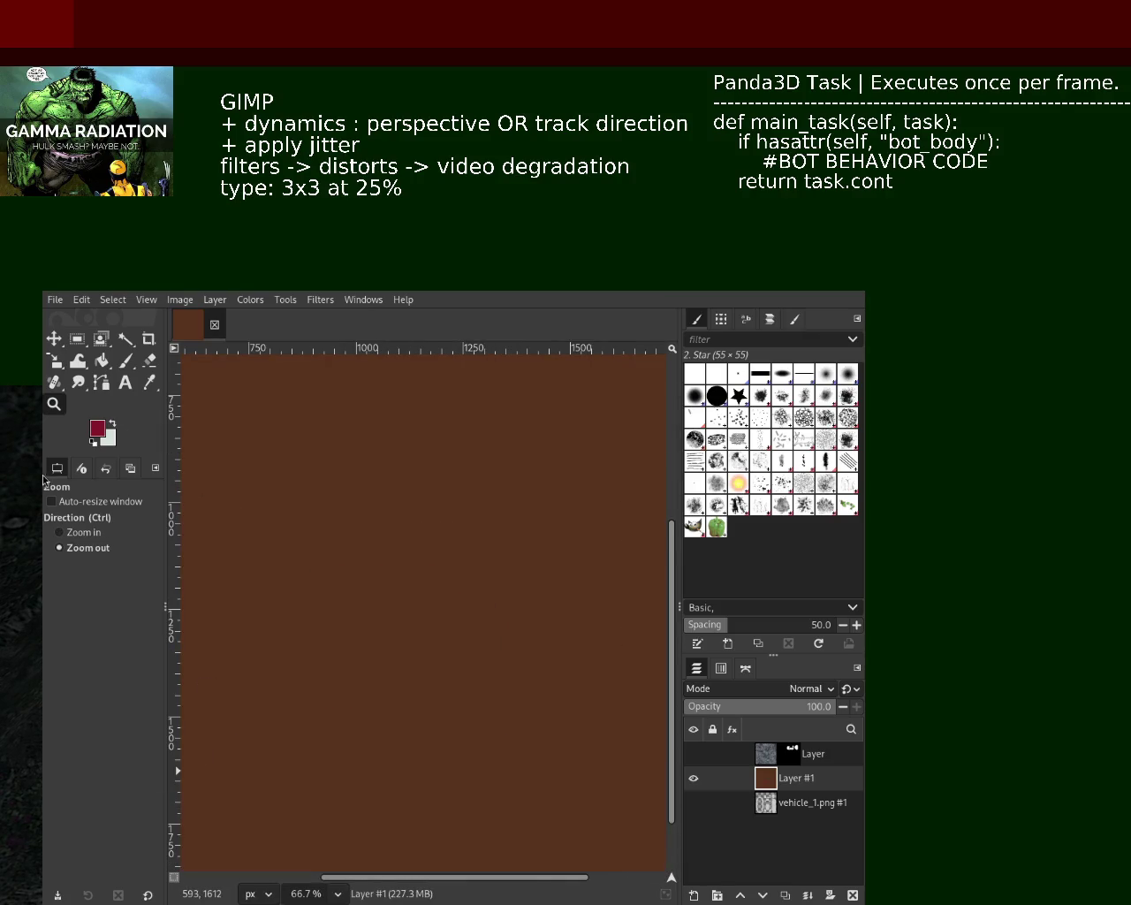
left_click(125, 361)
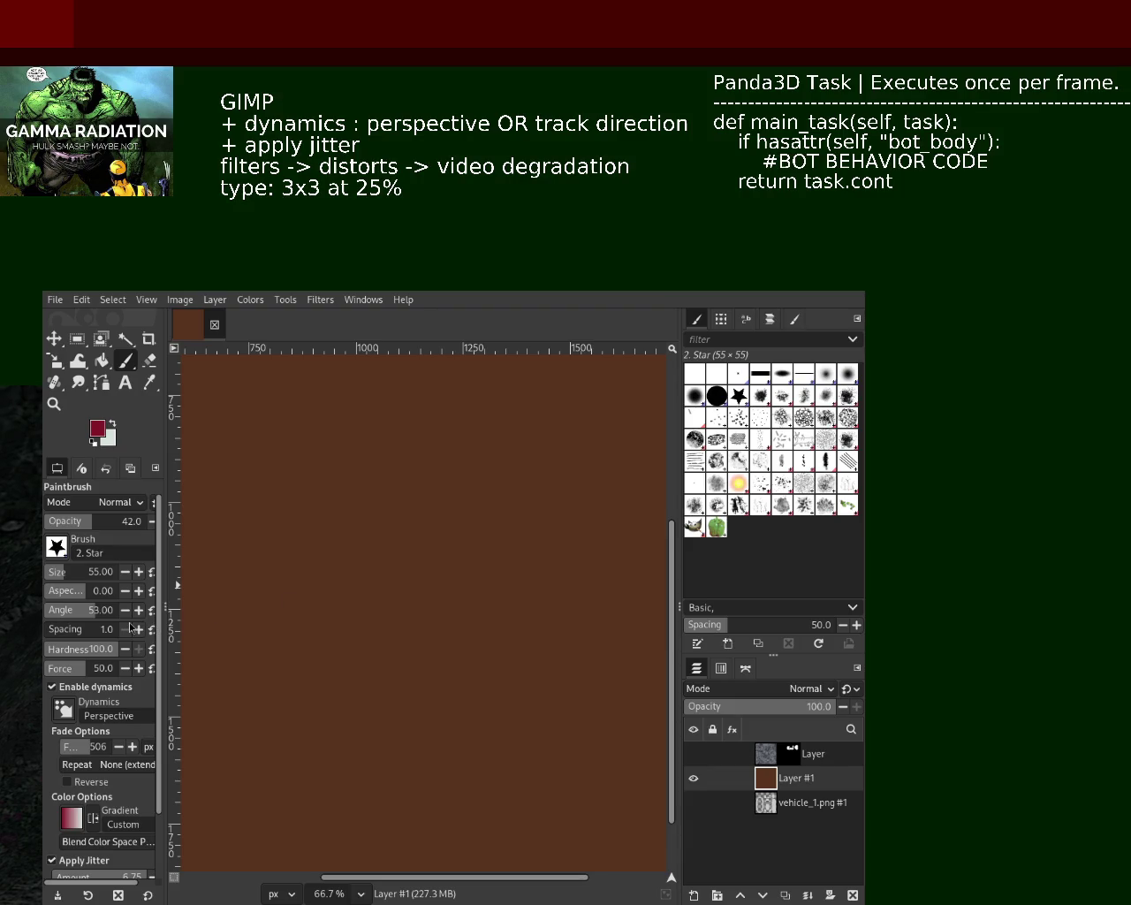
Step: Paint red star-brush strokes across the canvas, covering the brown right side
scroll(63, 707, "down", 7)
left_click_drag(371, 415, 556, 389)
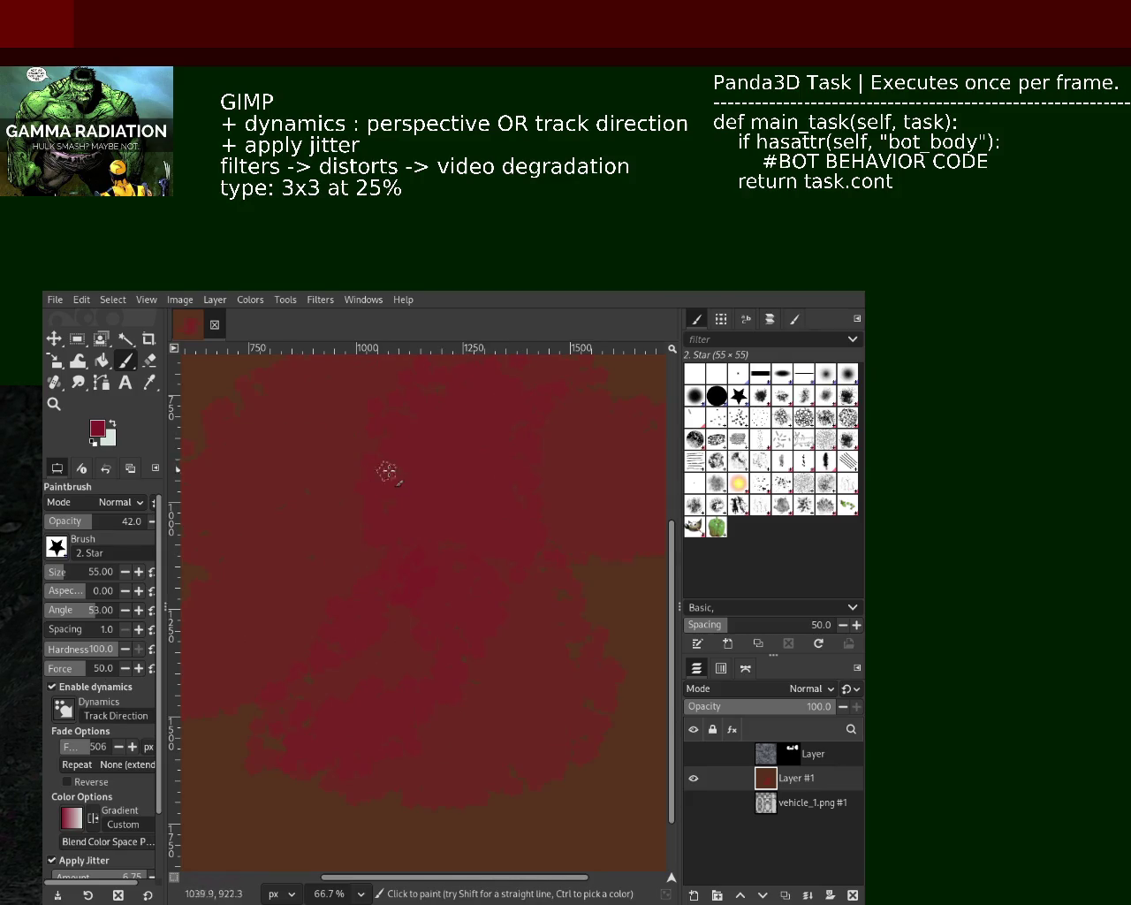
mouse_move(662, 604)
left_mouse_down()
mouse_move(601, 480)
mouse_move(546, 566)
mouse_move(620, 767)
left_mouse_up()
key("z")
left_click(545, 548, "ctrl")
left_click(552, 512, "ctrl")
scroll(536, 535, "up", 2)
scroll(487, 573, "up", 1)
scroll(453, 568, "down", 2)
key("p")
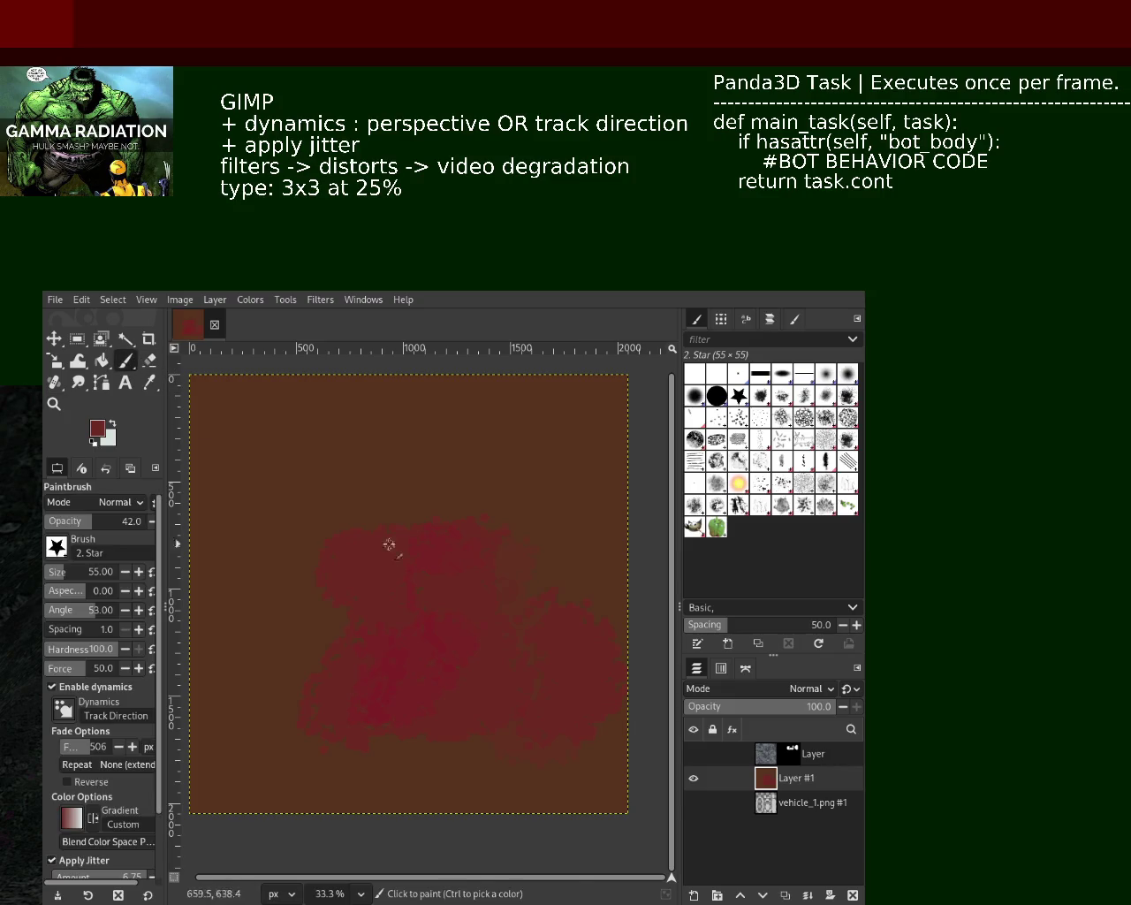
Step: Pick a muddy grey-brown from the canvas and paint it over the bright red patches
key("ctrl")
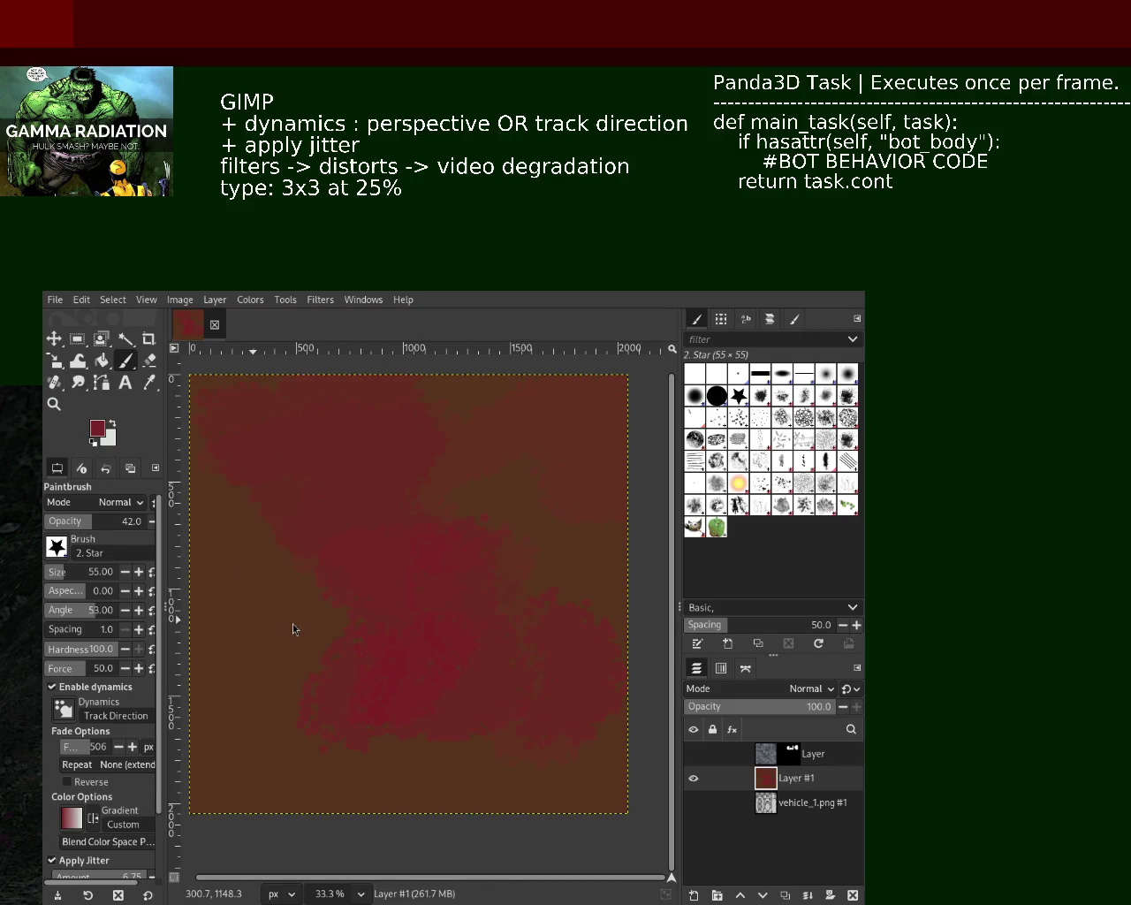
mouse_move(460, 486)
left_mouse_down()
mouse_move(417, 539)
mouse_move(518, 487)
mouse_move(450, 522)
mouse_move(439, 596)
left_mouse_up()
left_click(439, 597, "ctrl")
left_click(530, 498, "ctrl")
left_click_drag(543, 574, 575, 672)
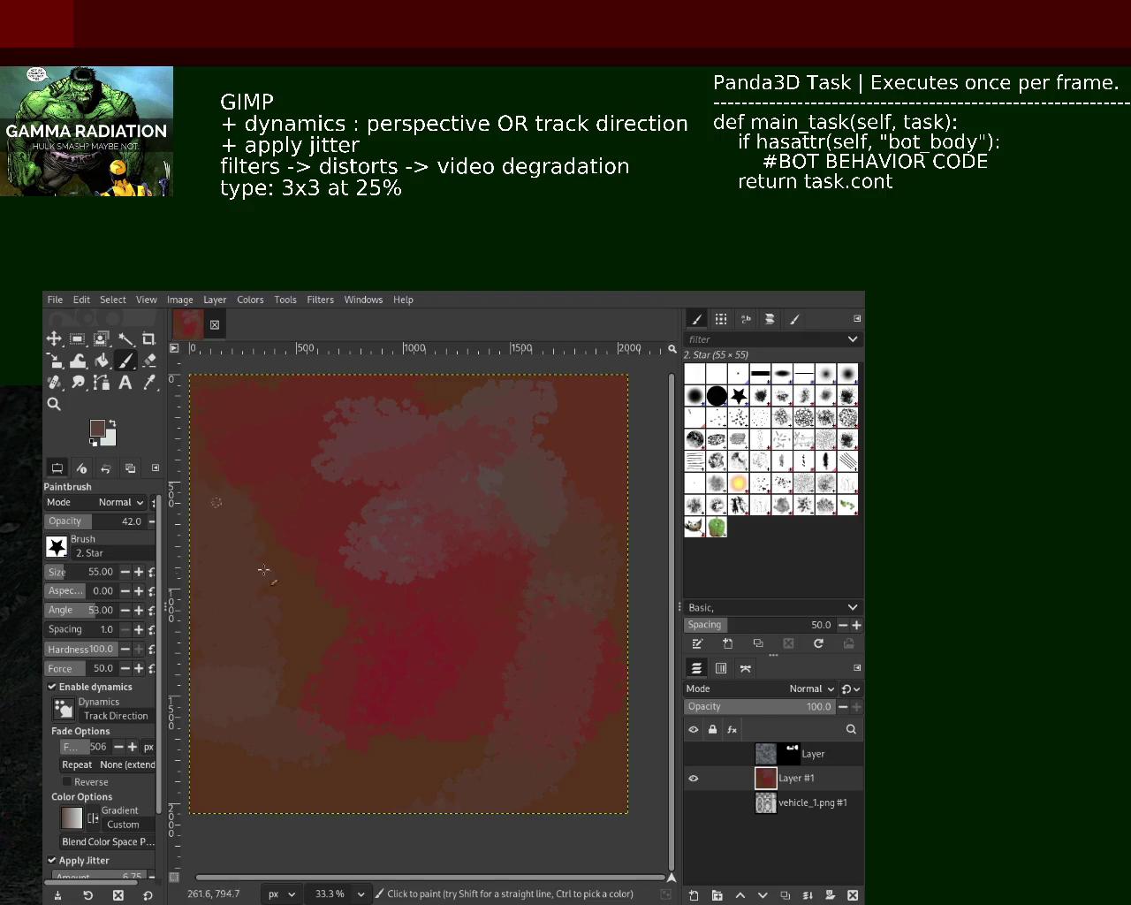
left_click_drag(339, 702, 389, 636)
left_click(290, 526, "ctrl")
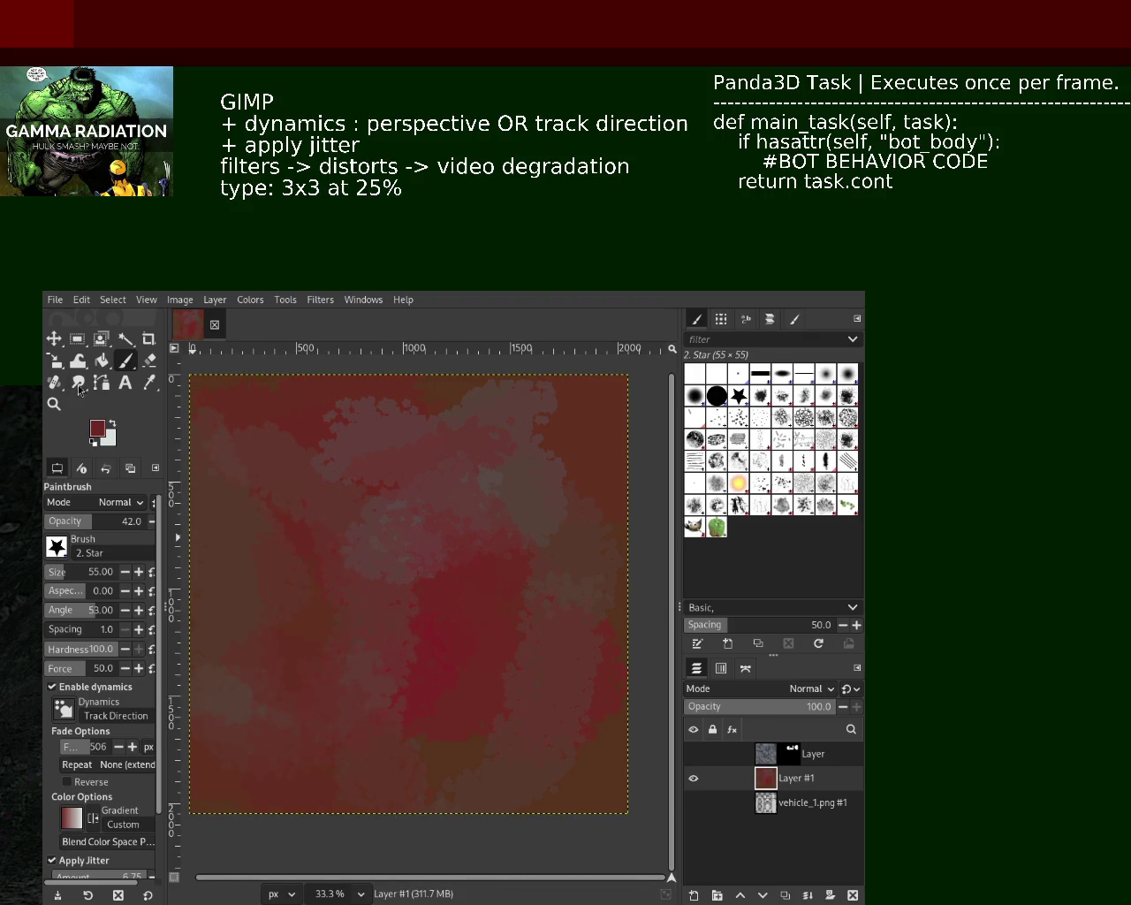
left_click(111, 426)
Step: Blanket the canvas in light and dark grey strokes, covering the lower-left red areas
left_click_drag(327, 548, 548, 760)
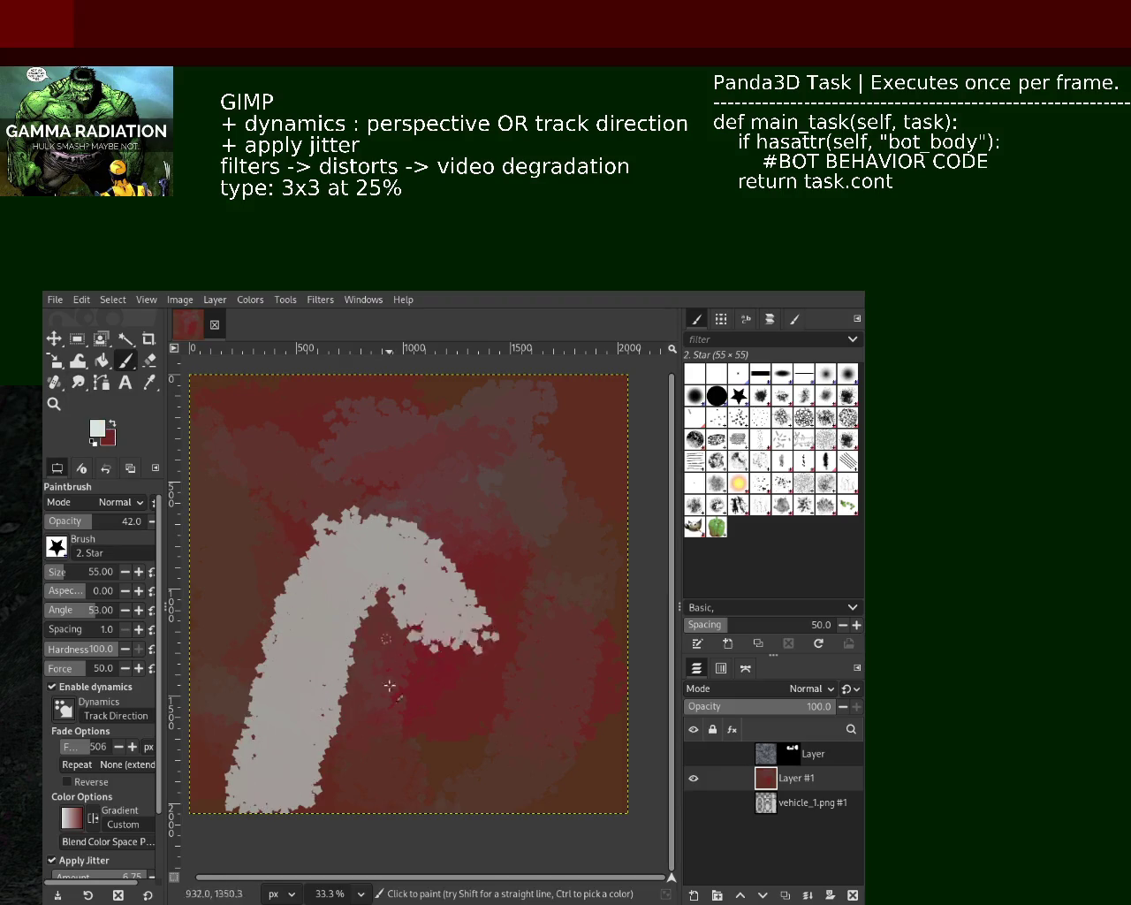
mouse_move(588, 484)
left_mouse_down()
mouse_move(403, 577)
mouse_move(256, 783)
left_mouse_up()
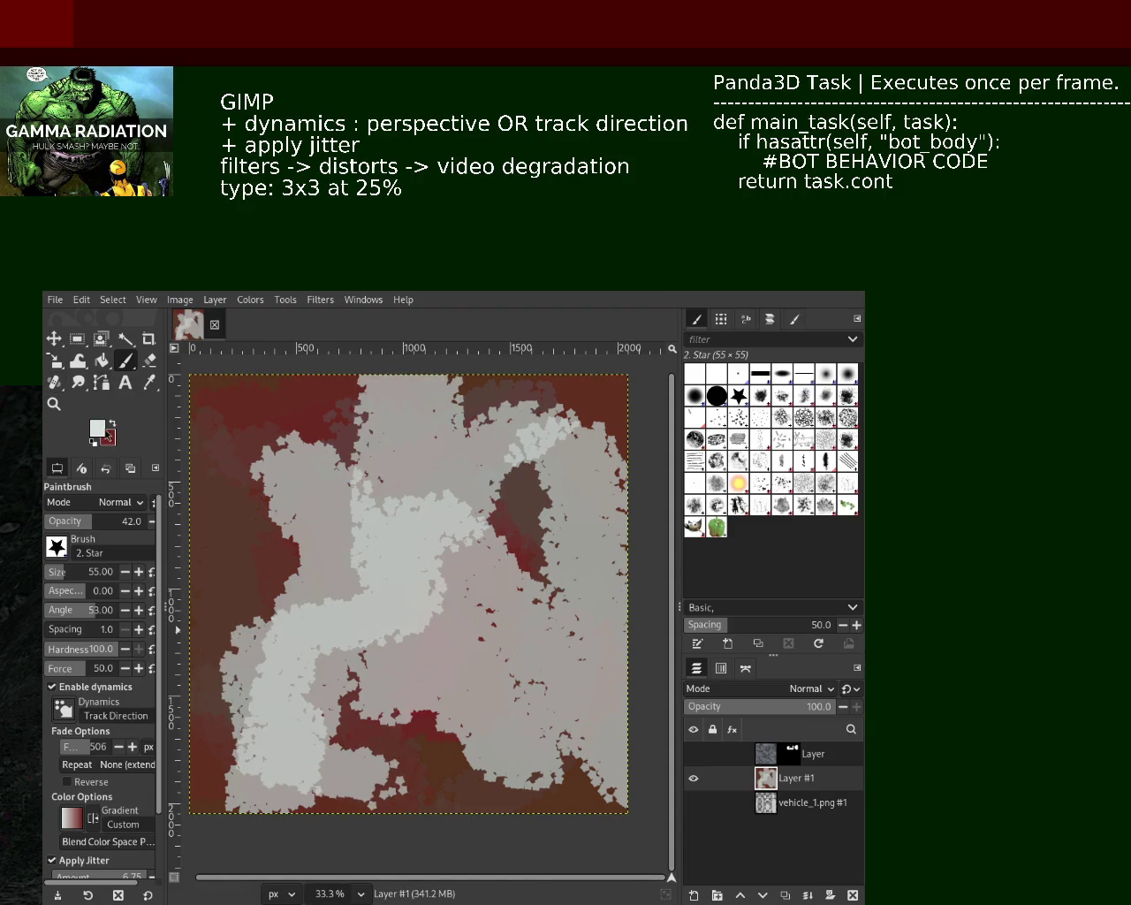
left_click(383, 634, "ctrl")
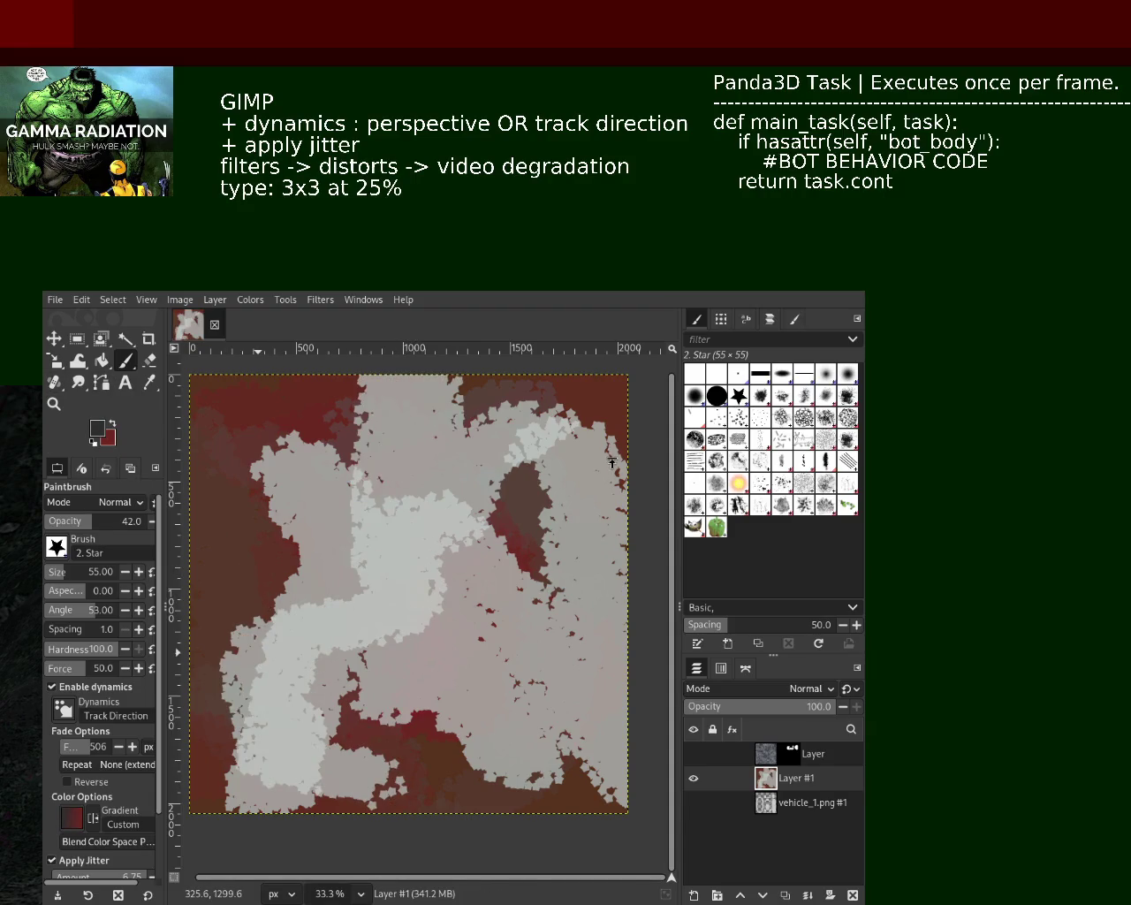
mouse_move(285, 757)
left_mouse_down()
mouse_move(187, 553)
mouse_move(362, 795)
mouse_move(566, 610)
mouse_move(265, 477)
mouse_move(564, 397)
mouse_move(292, 618)
mouse_move(407, 435)
mouse_move(583, 451)
mouse_move(495, 707)
mouse_move(585, 698)
mouse_move(528, 678)
mouse_move(467, 538)
mouse_move(530, 424)
mouse_move(576, 797)
mouse_move(540, 769)
mouse_move(372, 734)
mouse_move(213, 778)
left_mouse_up()
left_click(337, 643, "ctrl")
left_click(584, 697, "ctrl")
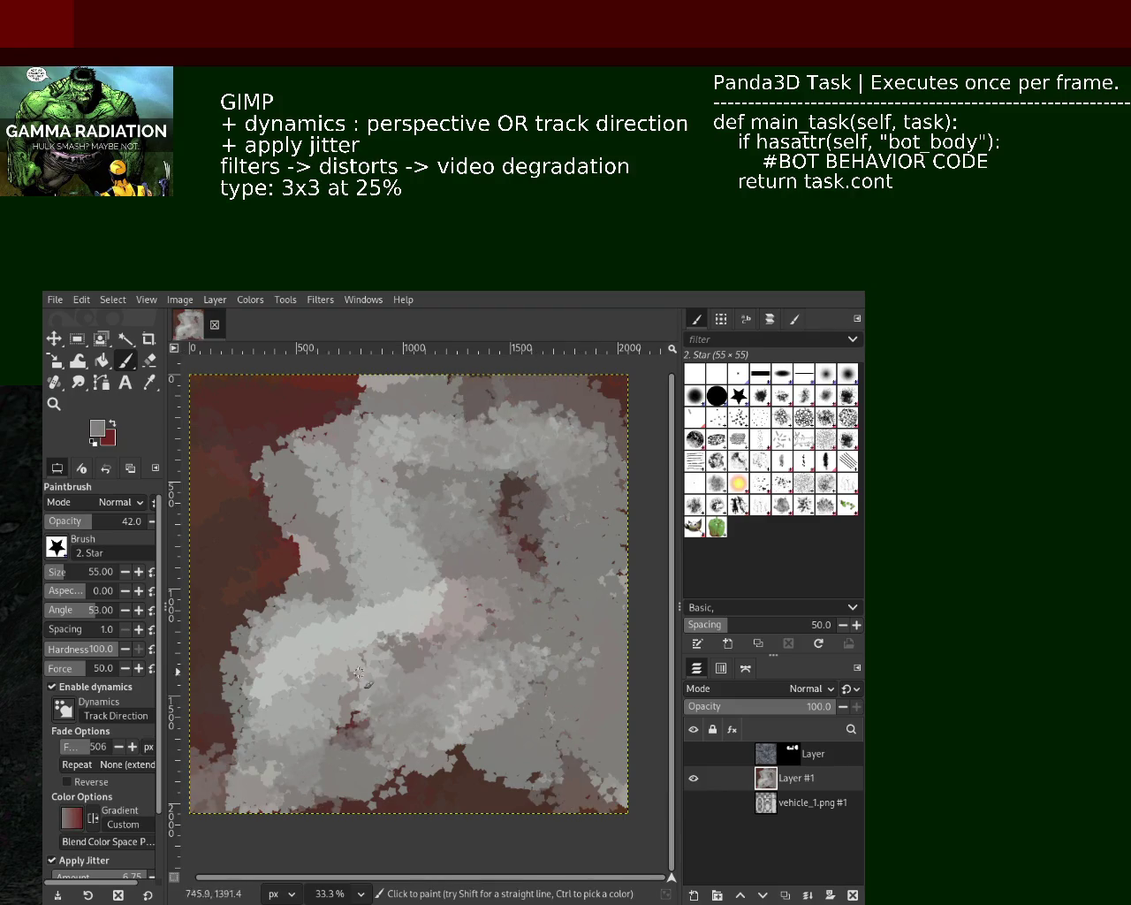
left_click(341, 635, "ctrl")
mouse_move(341, 635)
left_mouse_down()
mouse_move(212, 698)
mouse_move(226, 388)
left_mouse_up()
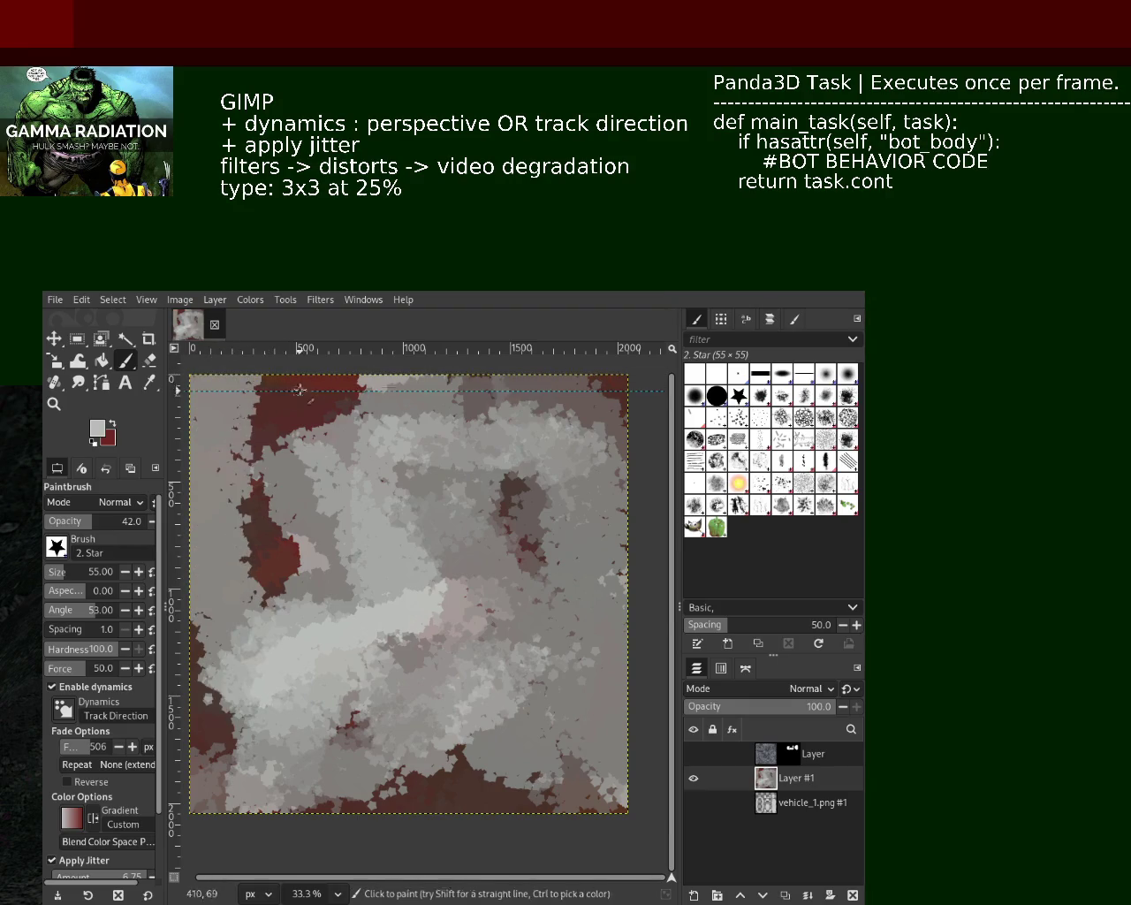
Step: Alternate canvas-picked dark red and light grey strokes across the left, centre and right
left_click(312, 387, "ctrl")
mouse_move(312, 387)
left_mouse_down()
mouse_move(301, 433)
mouse_move(221, 575)
mouse_move(459, 793)
mouse_move(566, 729)
mouse_move(548, 584)
mouse_move(610, 397)
mouse_move(619, 433)
left_mouse_up()
left_click(484, 550, "ctrl")
mouse_move(484, 549)
left_mouse_down()
mouse_move(469, 760)
mouse_move(318, 618)
mouse_move(403, 570)
mouse_move(433, 636)
mouse_move(575, 654)
mouse_move(610, 407)
left_mouse_up()
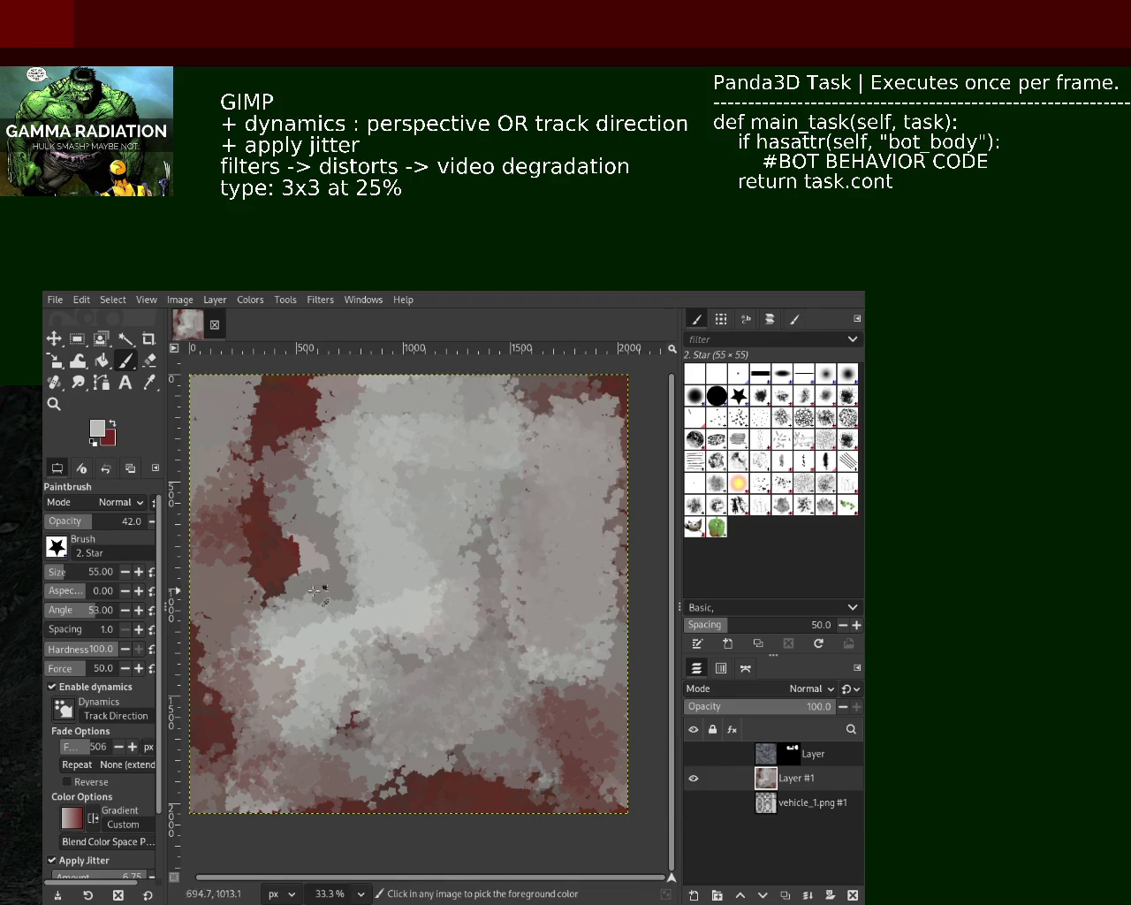
left_click(278, 551, "ctrl")
mouse_move(279, 551)
left_mouse_down()
mouse_move(388, 778)
mouse_move(512, 574)
mouse_move(478, 406)
mouse_move(579, 571)
mouse_move(354, 610)
mouse_move(380, 407)
mouse_move(427, 468)
mouse_move(221, 663)
mouse_move(212, 530)
mouse_move(248, 495)
mouse_move(207, 468)
mouse_move(274, 384)
mouse_move(622, 395)
mouse_move(610, 795)
mouse_move(415, 778)
mouse_move(265, 791)
left_mouse_up()
left_click(426, 468, "ctrl")
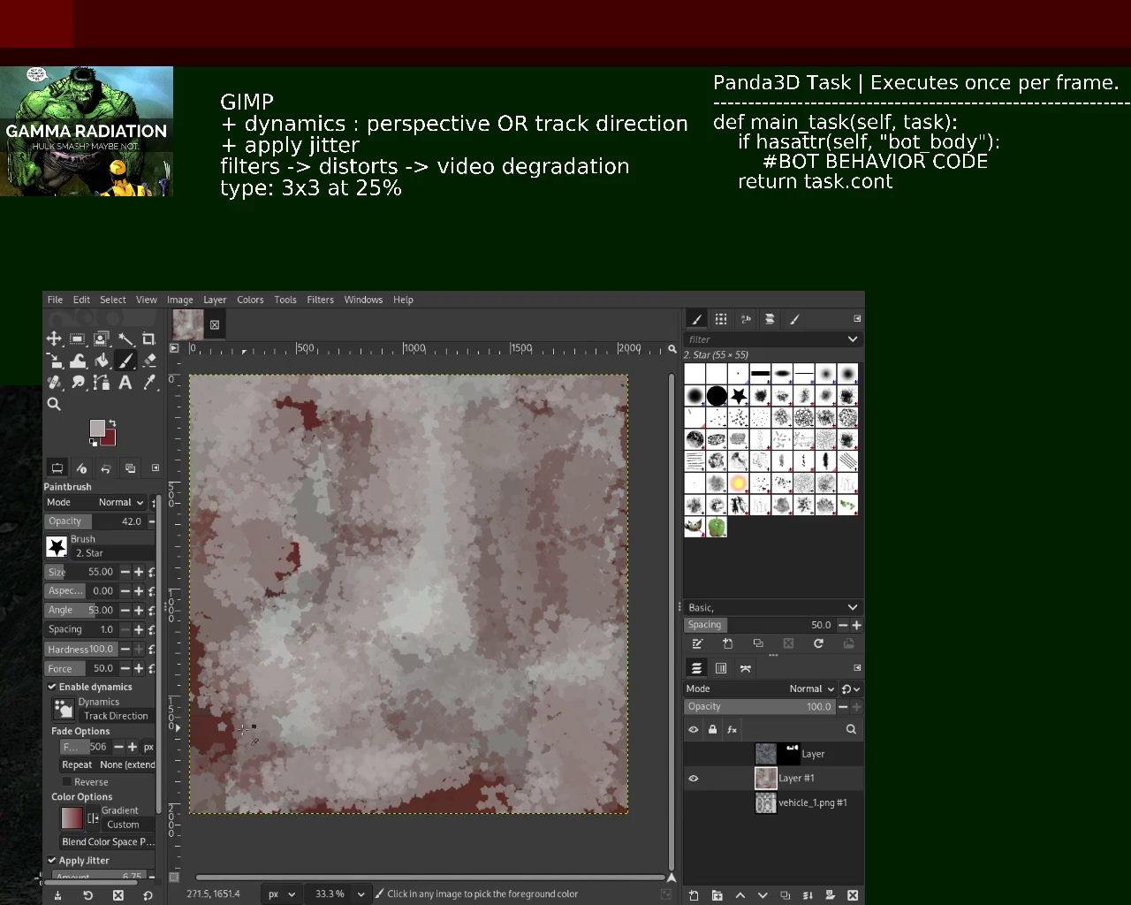
left_click(226, 727, "ctrl")
mouse_move(316, 715)
left_mouse_down()
mouse_move(619, 707)
mouse_move(574, 743)
left_mouse_up()
key("ctrl+z")
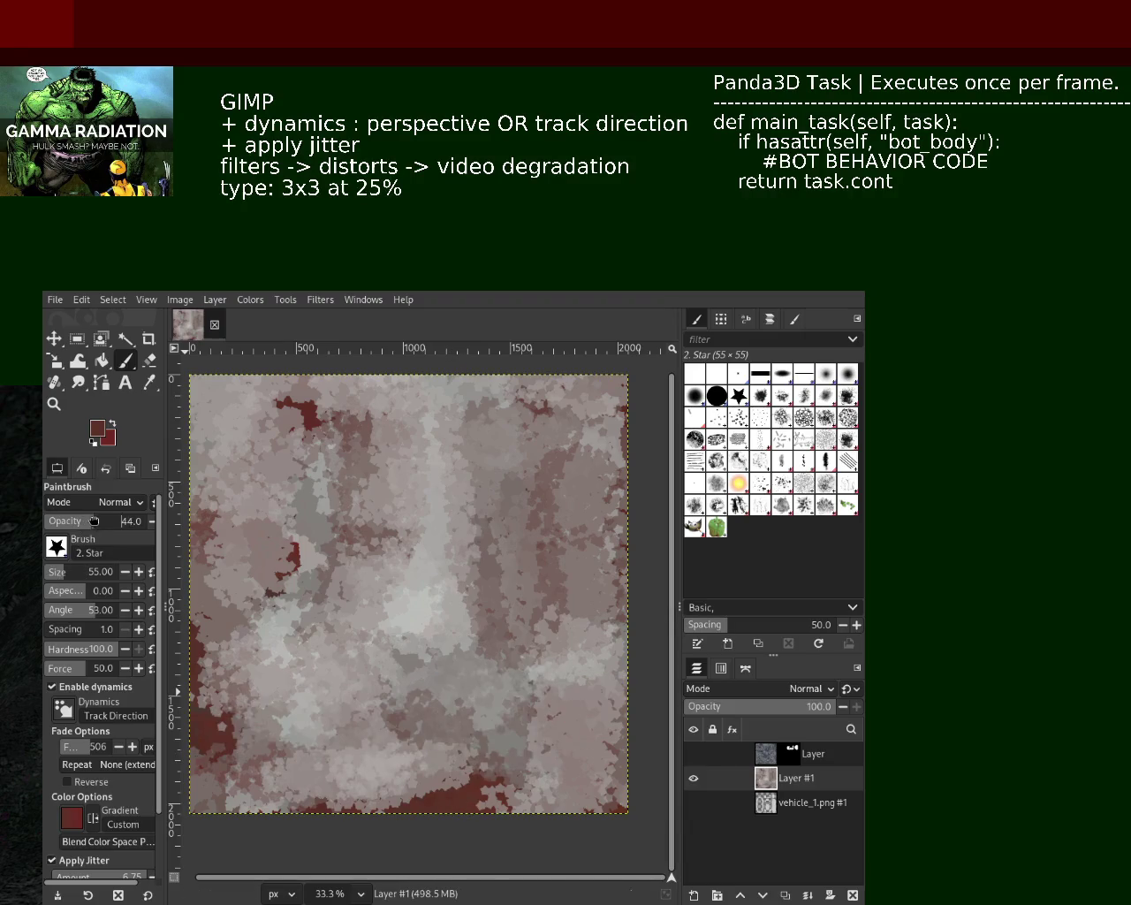
Step: Paint dark red over the centre and left, with grey-brown strips between
mouse_move(539, 654)
left_mouse_down()
mouse_move(372, 672)
mouse_move(336, 548)
mouse_move(512, 495)
mouse_move(392, 439)
mouse_move(212, 486)
mouse_move(354, 734)
mouse_move(557, 769)
mouse_move(576, 676)
mouse_move(565, 424)
mouse_move(442, 775)
mouse_move(565, 636)
mouse_move(380, 796)
mouse_move(362, 619)
mouse_move(309, 714)
mouse_move(12, 842)
mouse_move(221, 566)
left_mouse_up()
mouse_move(584, 628)
left_mouse_down()
mouse_move(539, 742)
mouse_move(354, 707)
mouse_move(221, 707)
mouse_move(454, 777)
left_mouse_up()
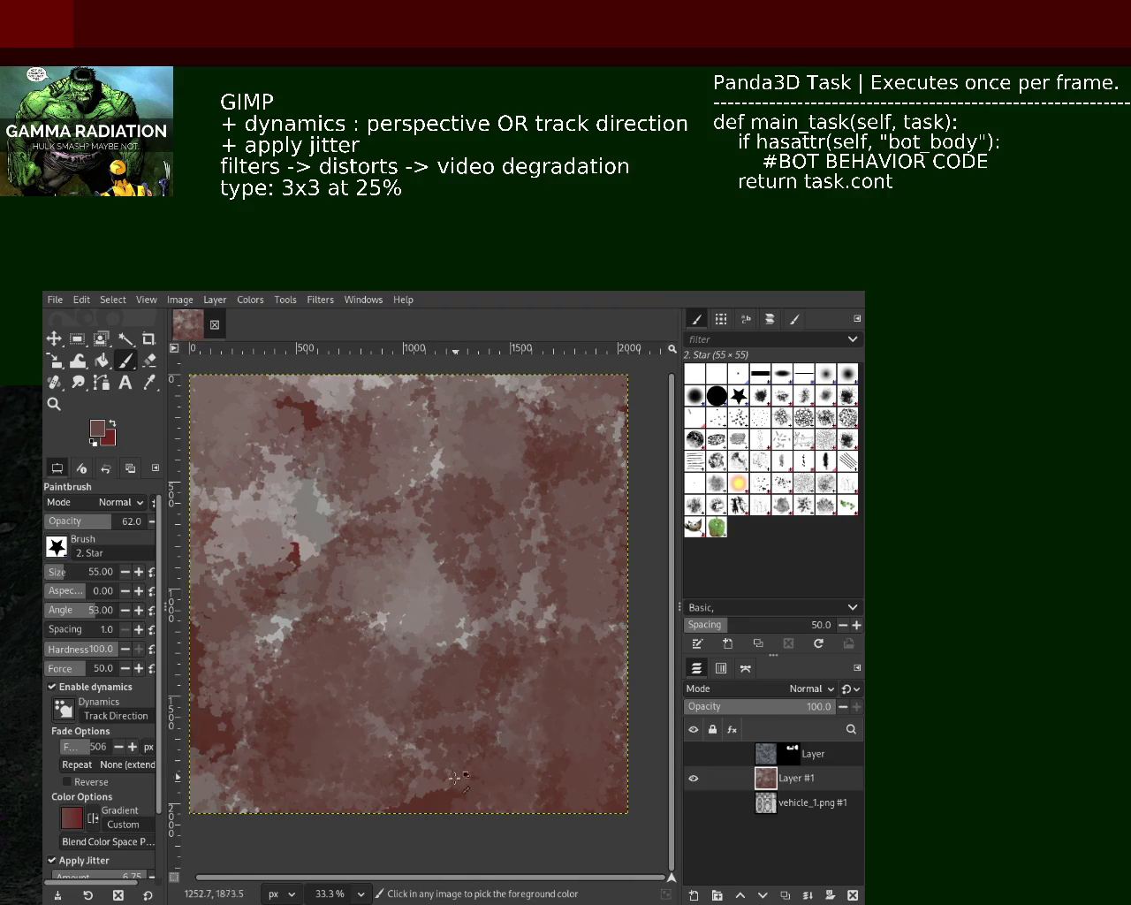
mouse_move(371, 380)
left_mouse_down()
mouse_move(353, 636)
mouse_move(265, 398)
mouse_move(292, 610)
left_mouse_up()
left_click(433, 610, "ctrl")
mouse_move(433, 610)
left_mouse_down()
mouse_move(372, 389)
mouse_move(441, 689)
mouse_move(460, 397)
left_mouse_up()
left_click(282, 497, "ctrl")
mouse_move(344, 495)
left_mouse_down()
mouse_move(406, 610)
mouse_move(487, 388)
mouse_move(495, 690)
mouse_move(377, 585)
left_mouse_up()
key("ctrl+z")
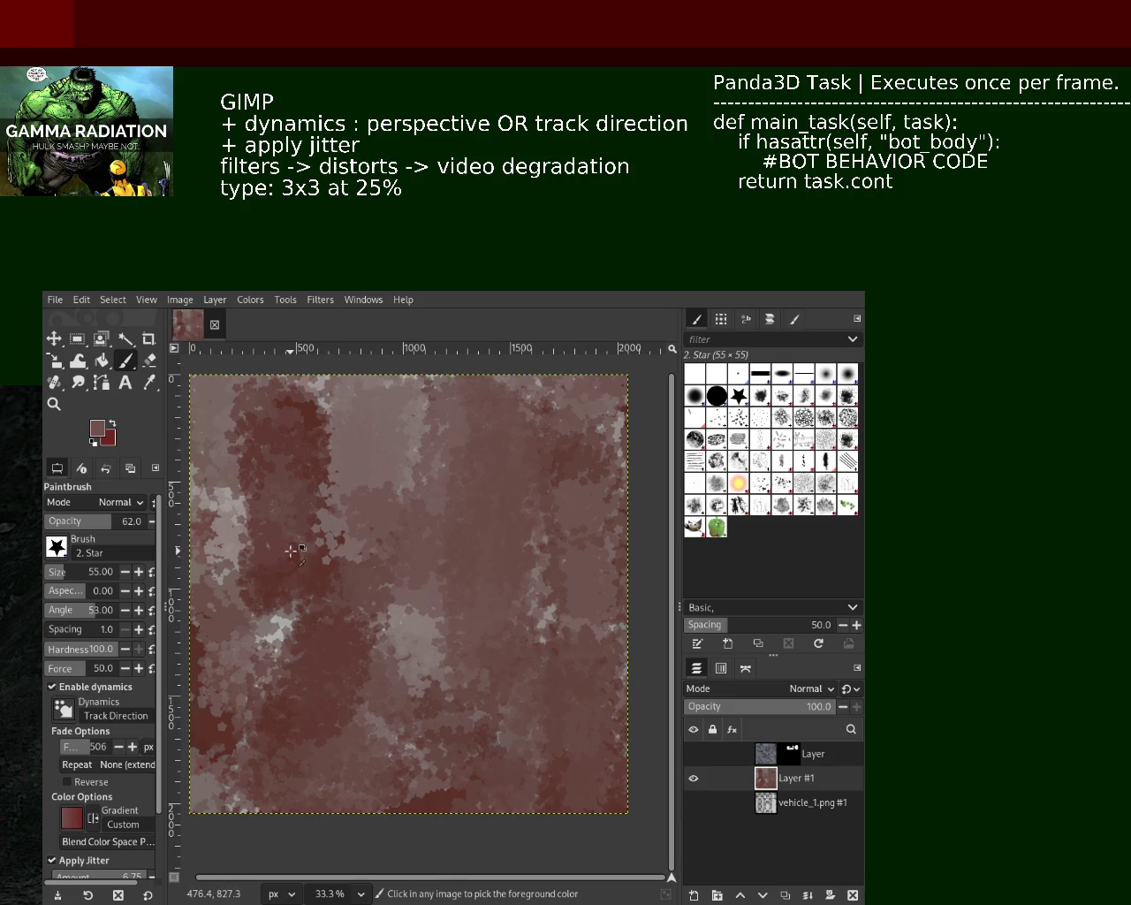
left_click_drag(389, 376, 331, 504)
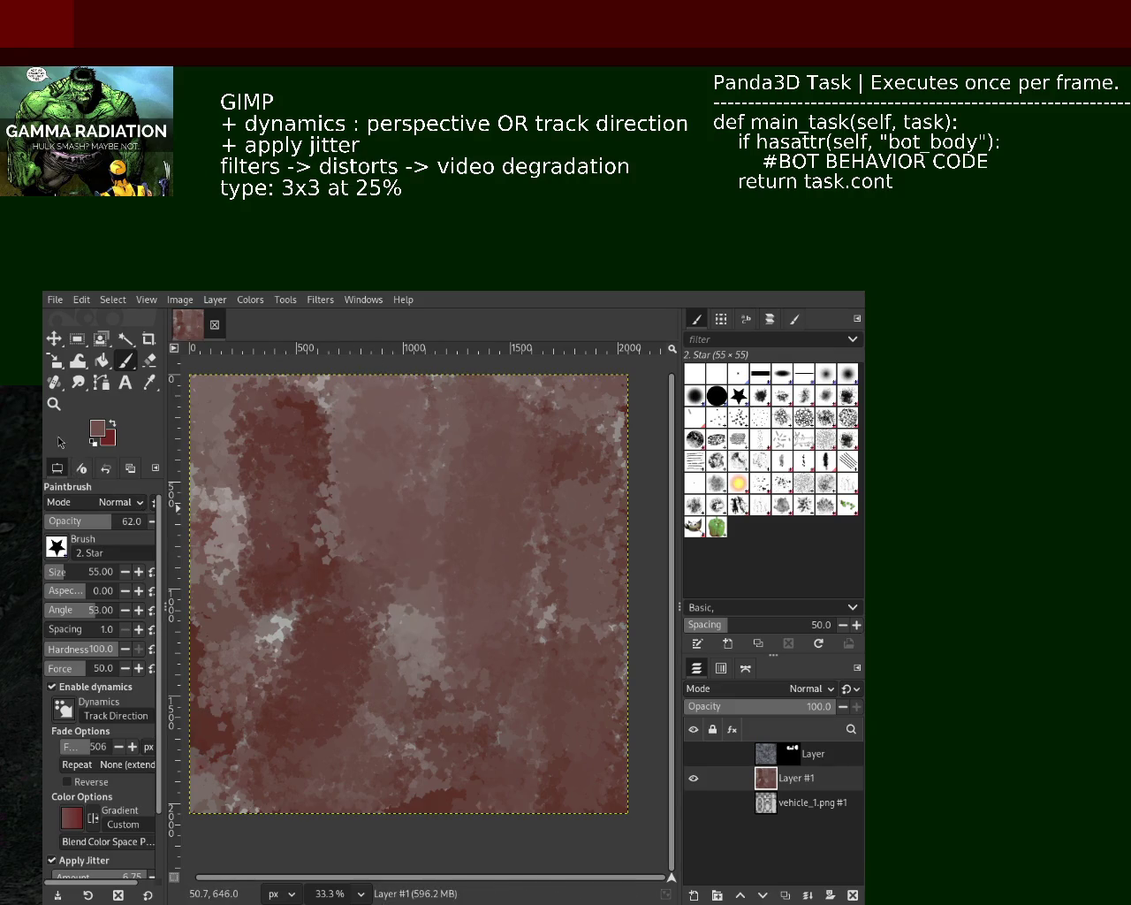
Step: Alternate dark red and grey-brown strokes over the upper-left and lower canvas
left_click(114, 426)
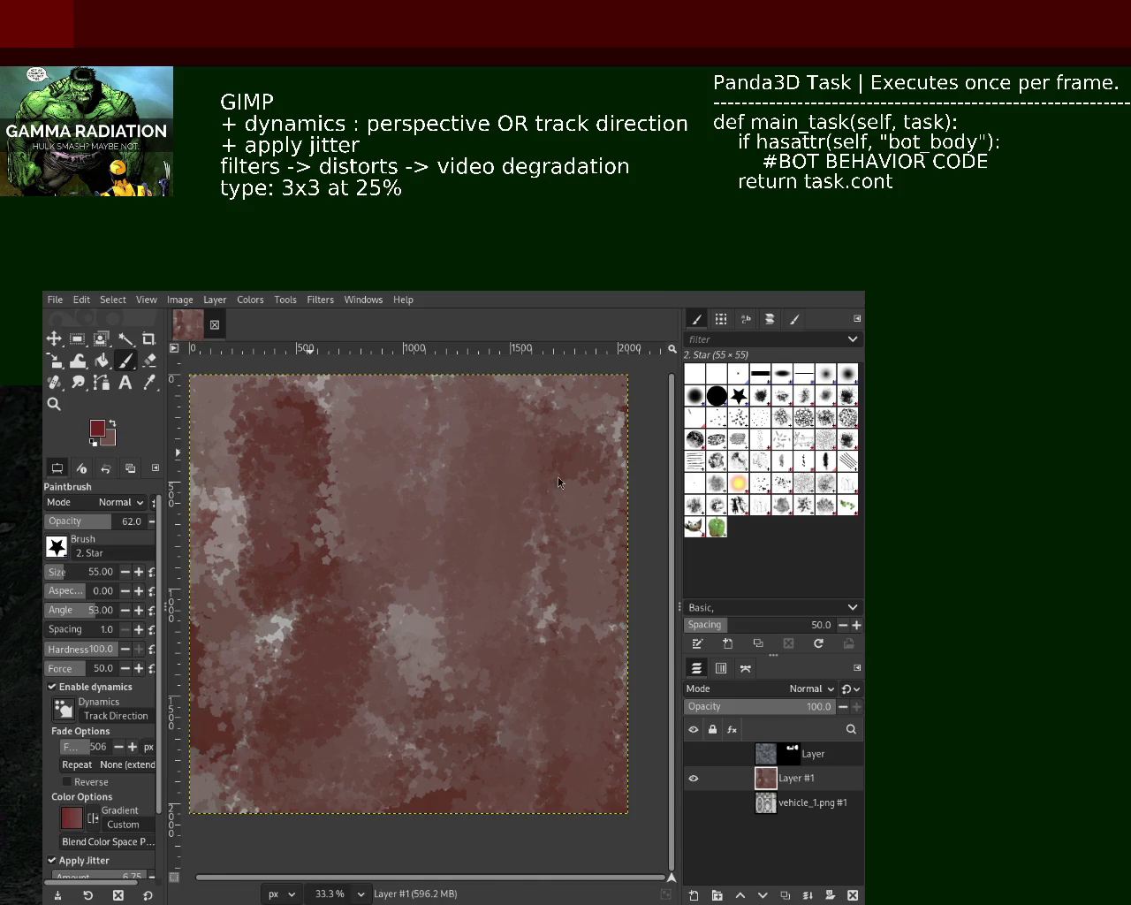
left_click_drag(380, 451, 540, 565)
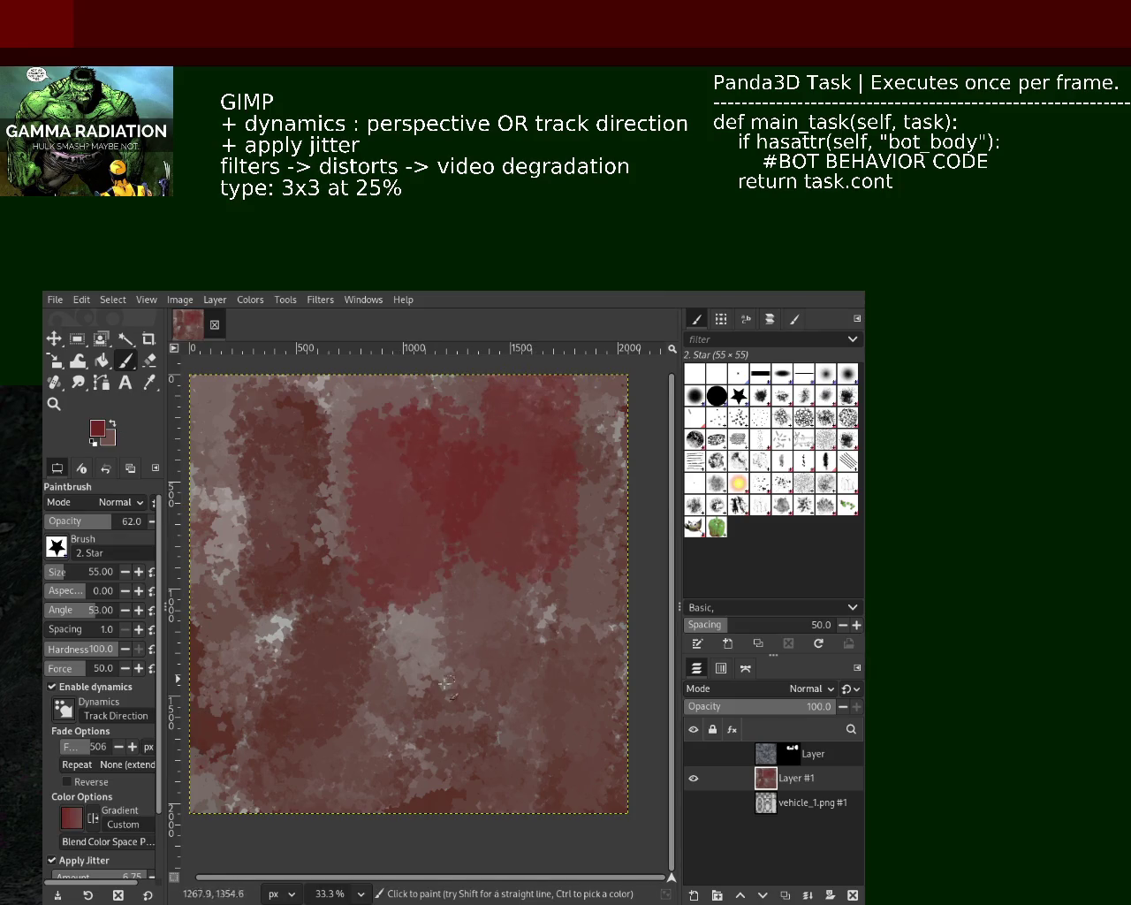
key("x")
mouse_move(389, 398)
left_mouse_down()
mouse_move(375, 561)
mouse_move(415, 760)
left_mouse_up()
left_click(424, 716, "ctrl")
mouse_move(371, 565)
left_mouse_down()
mouse_move(390, 712)
mouse_move(422, 420)
mouse_move(243, 628)
mouse_move(225, 796)
left_mouse_up()
left_click(308, 710, "ctrl")
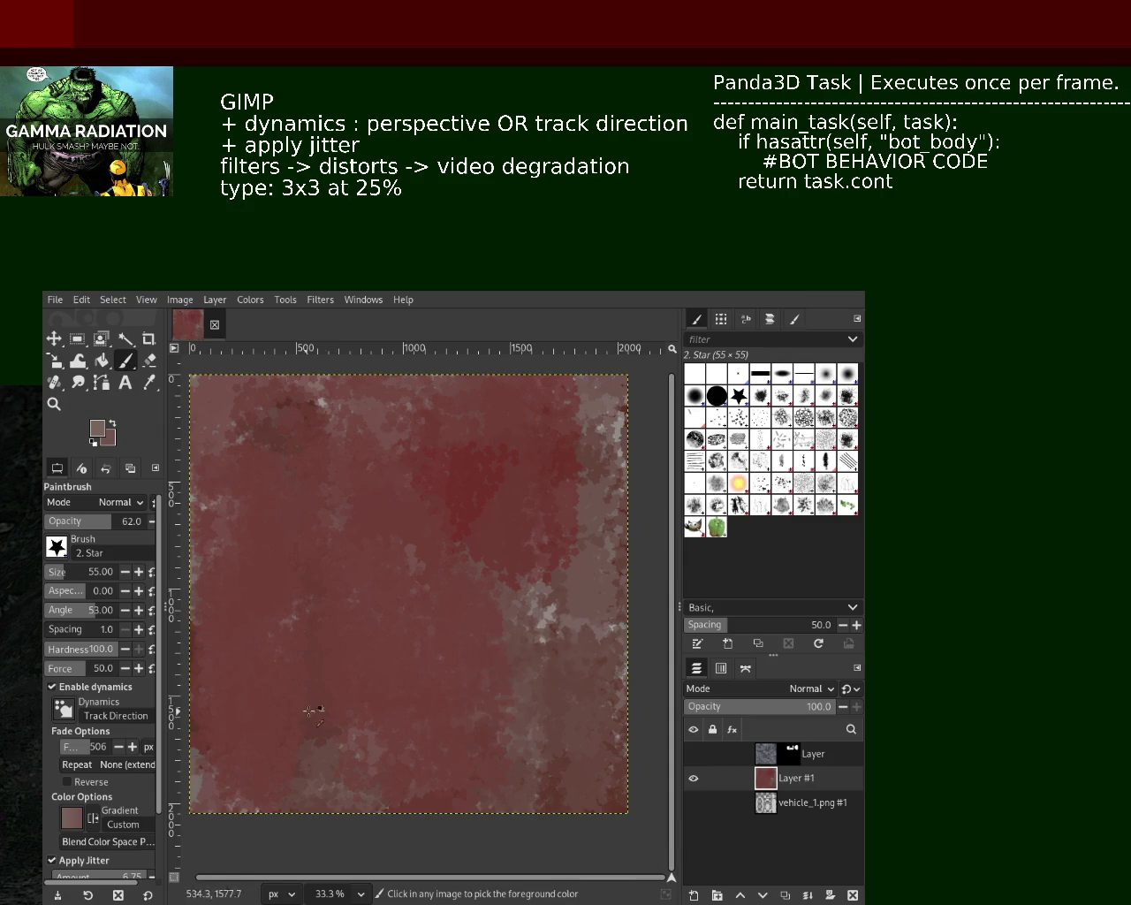
left_click(475, 493, "ctrl")
left_click_drag(474, 492, 342, 627)
left_click(298, 391, "ctrl")
left_click_drag(285, 526, 388, 751)
Step: Cover the remaining light patches with broad dark red strokes and set opacity to 100
left_click(548, 566, "ctrl")
mouse_move(548, 574)
left_mouse_down()
mouse_move(530, 845)
mouse_move(582, 596)
left_mouse_up()
left_click_drag(619, 389, 612, 424)
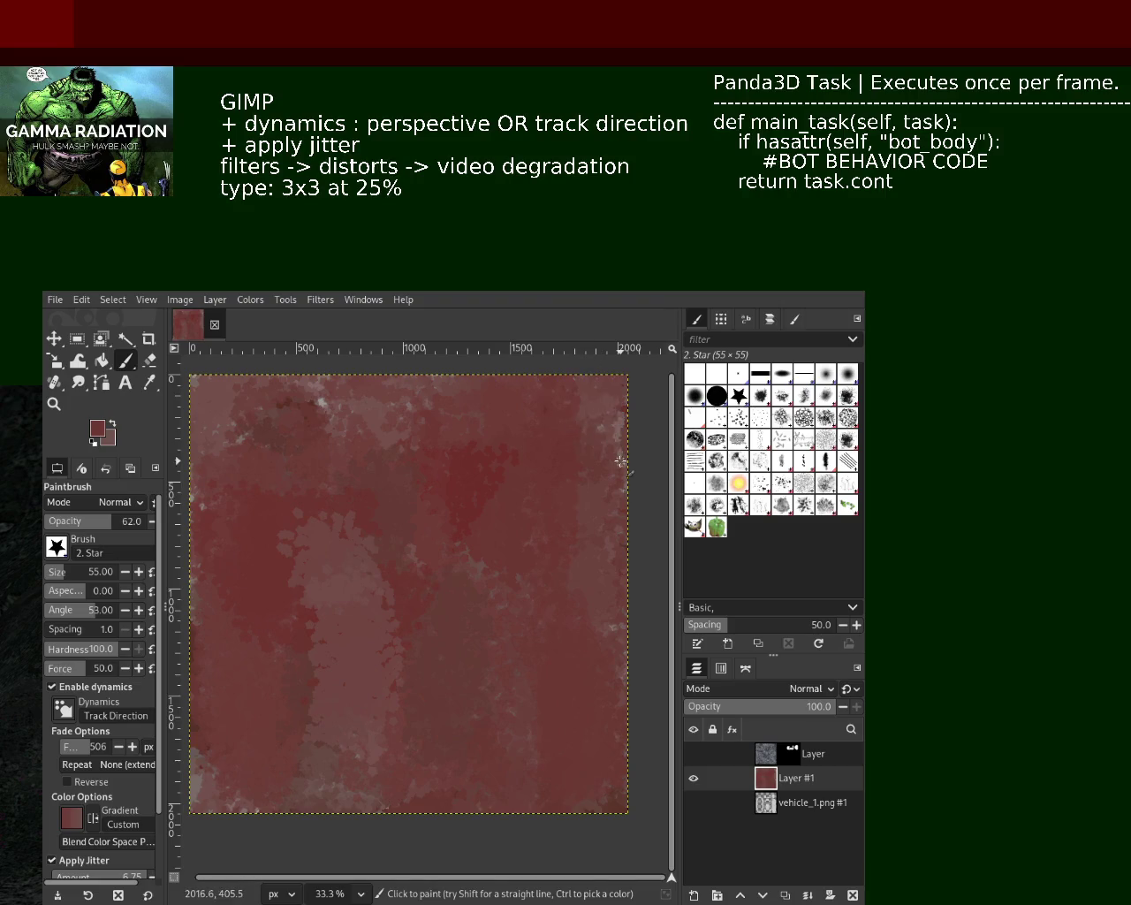
key("ctrl")
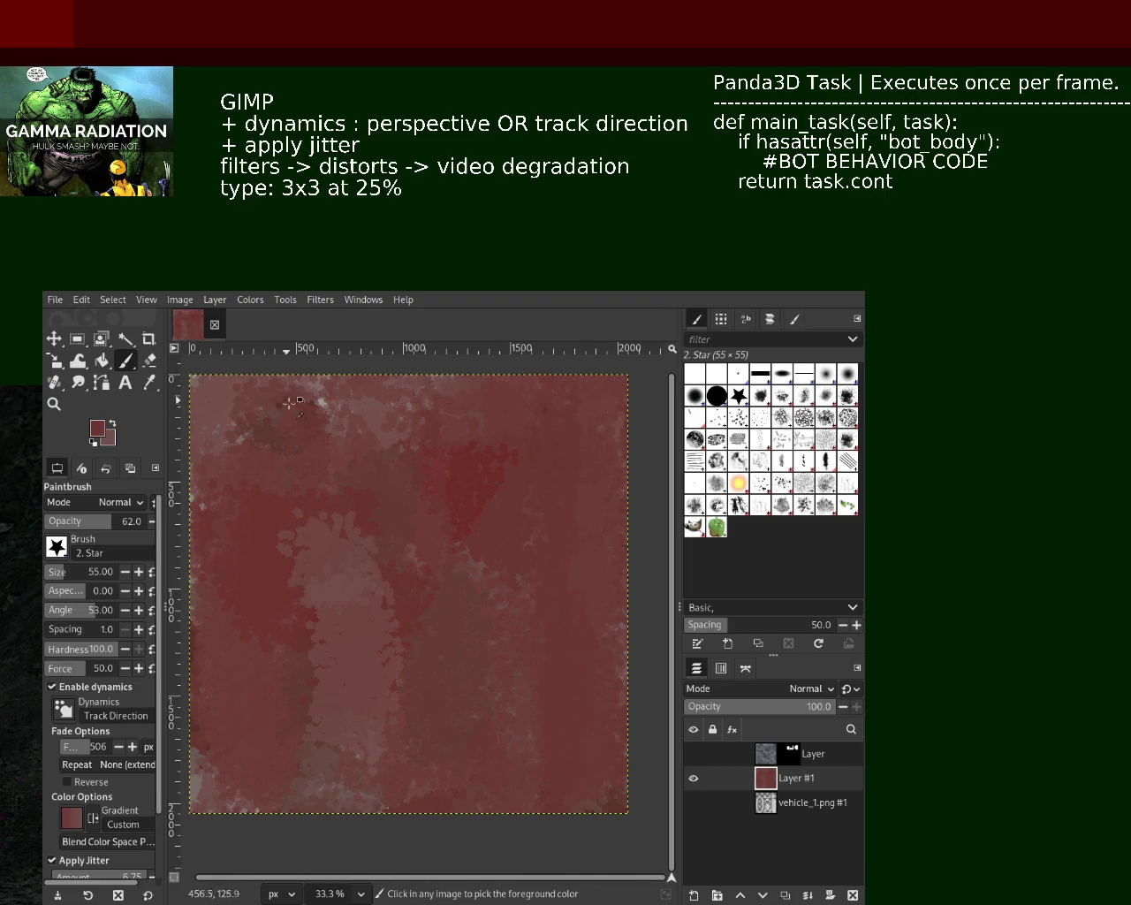
left_click(289, 404, "ctrl")
mouse_move(221, 424)
left_mouse_down()
mouse_move(574, 555)
mouse_move(531, 607)
left_mouse_up()
left_click(485, 644, "ctrl")
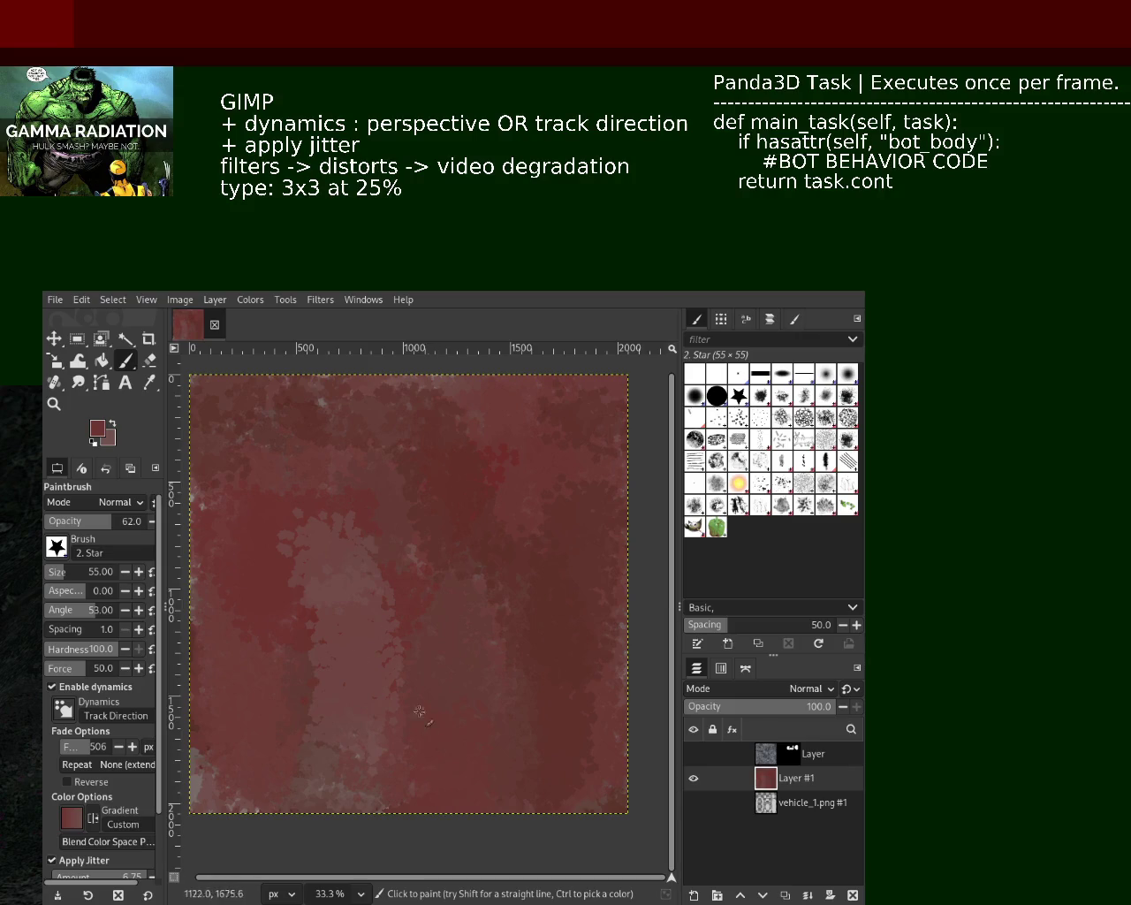
type("100")
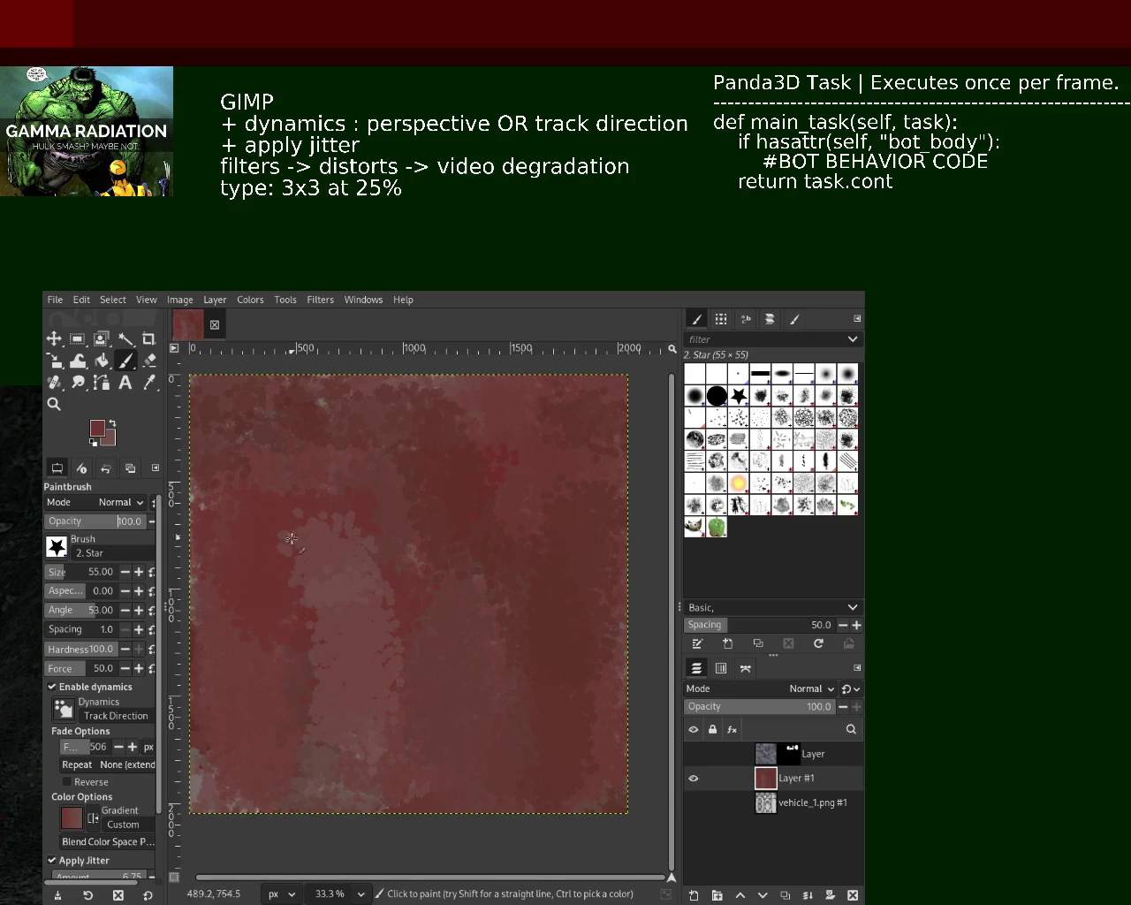
Step: Paint light greyish-brown patches along the bottom and right, alternating with dark red
left_click(343, 785, "ctrl")
mouse_move(344, 786)
left_mouse_down()
mouse_move(543, 821)
mouse_move(584, 769)
left_mouse_up()
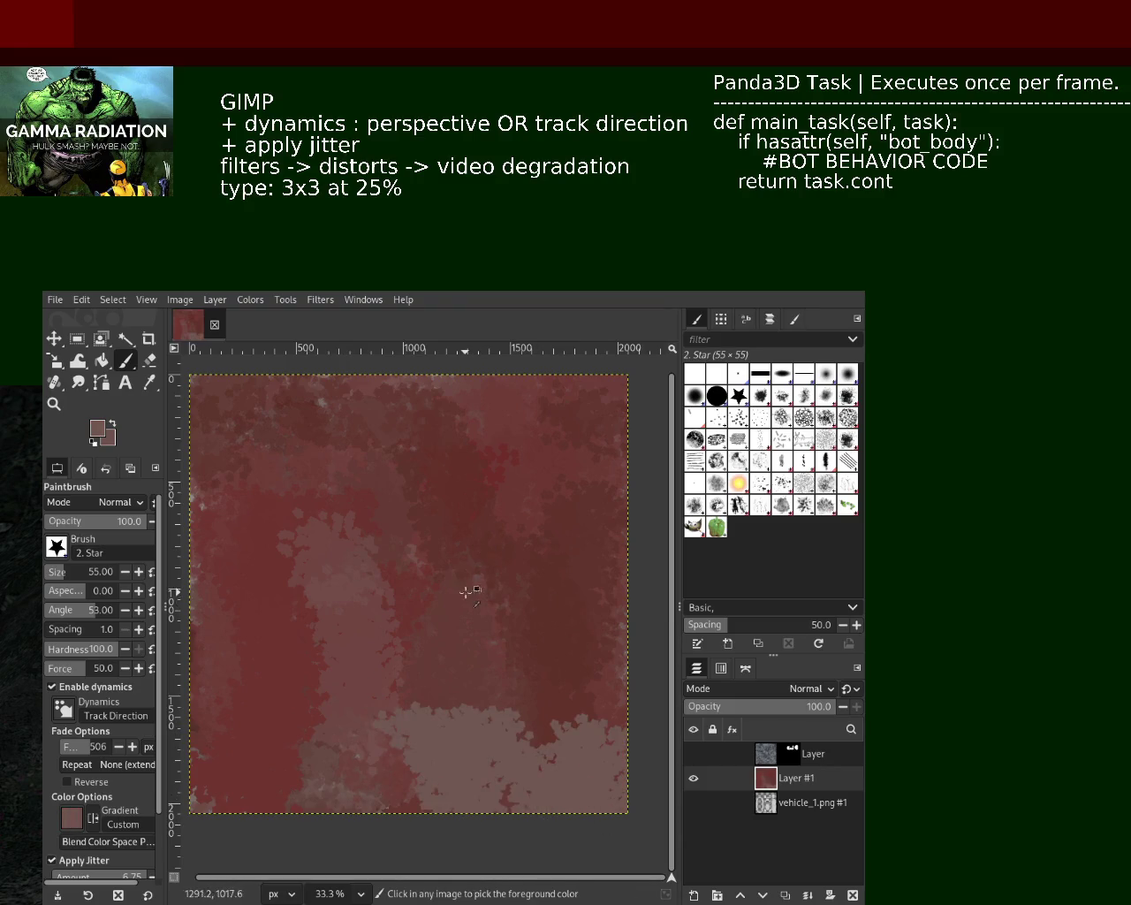
mouse_move(457, 572)
left_mouse_down()
mouse_move(560, 726)
mouse_move(611, 682)
mouse_move(556, 586)
mouse_move(504, 538)
left_mouse_up()
key("ctrl+z")
mouse_move(569, 588)
left_mouse_down()
mouse_move(536, 436)
mouse_move(530, 680)
mouse_move(551, 815)
mouse_move(552, 662)
mouse_move(467, 813)
mouse_move(411, 676)
mouse_move(417, 695)
mouse_move(555, 691)
mouse_move(486, 795)
left_mouse_up()
key("x")
key("x")
key("x")
key("x")
mouse_move(455, 618)
left_mouse_down()
mouse_move(239, 690)
mouse_move(304, 794)
mouse_move(256, 681)
left_mouse_up()
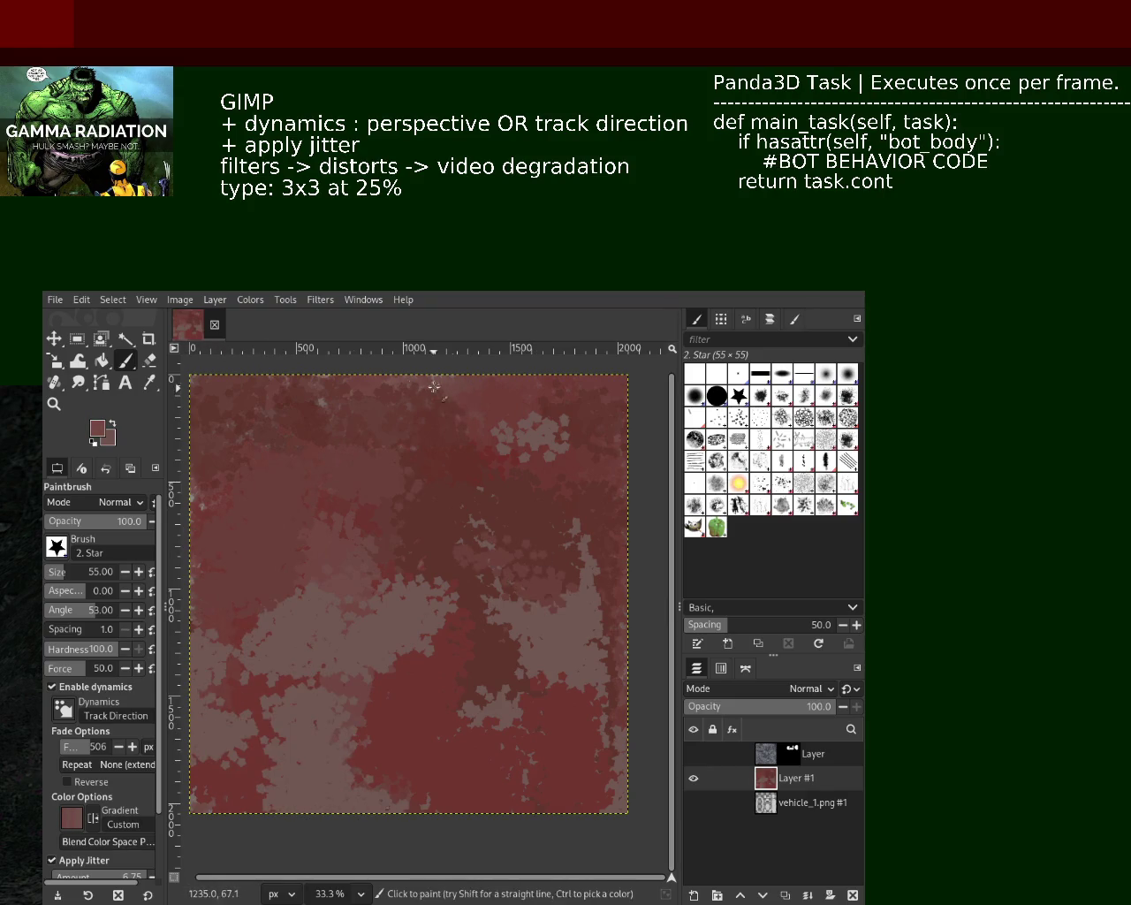
Step: Cover the top grey patches in dark red, set opacity 82 and select Texture Hose 01
mouse_move(354, 393)
left_mouse_down()
mouse_move(440, 758)
mouse_move(345, 568)
mouse_move(444, 506)
left_mouse_up()
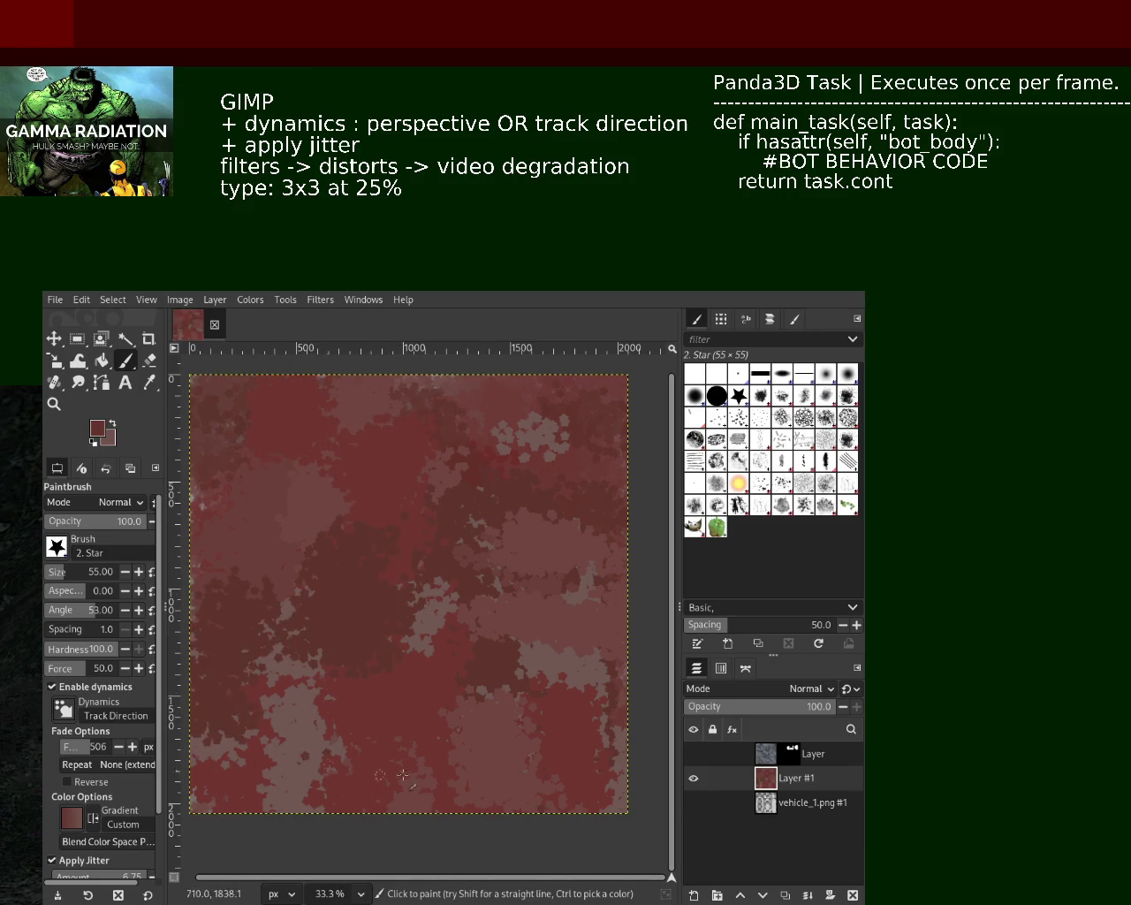
left_click_drag(443, 505, 617, 761)
left_click_drag(576, 485, 296, 426)
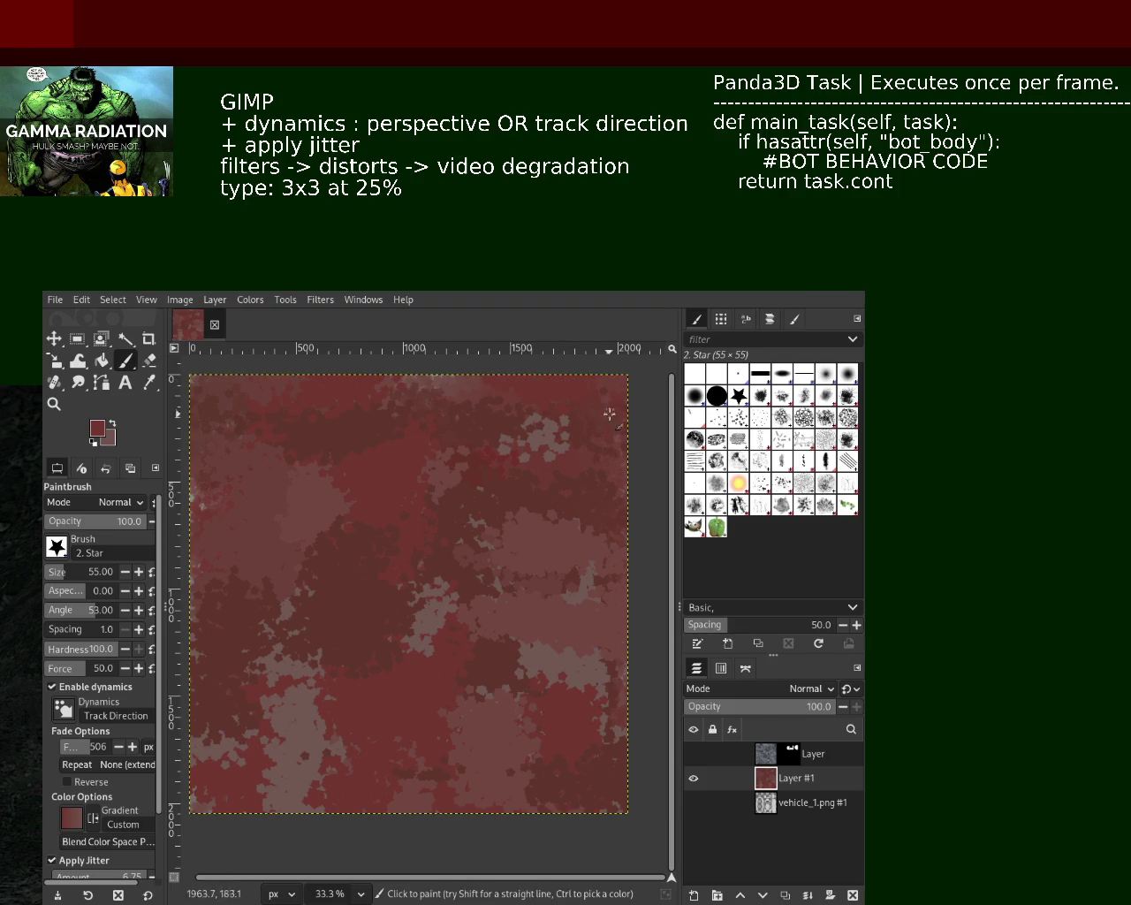
left_click(110, 521)
left_click_drag(118, 523, 124, 522)
left_click_drag(457, 810, 539, 700)
key("ctrl+z")
left_click(739, 505)
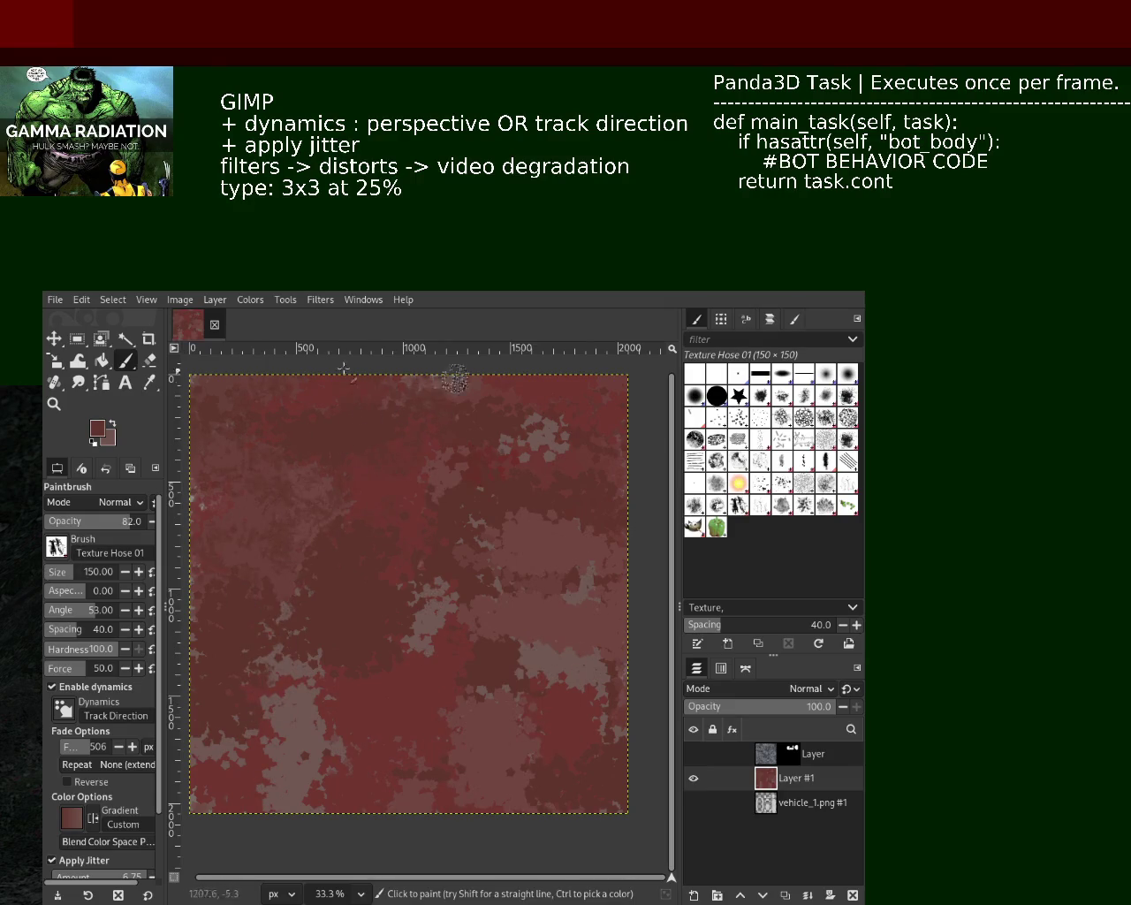
Step: Scatter Texture Hose 01 dabs across the canvas and pick dark red from it
left_click_drag(398, 437, 495, 628)
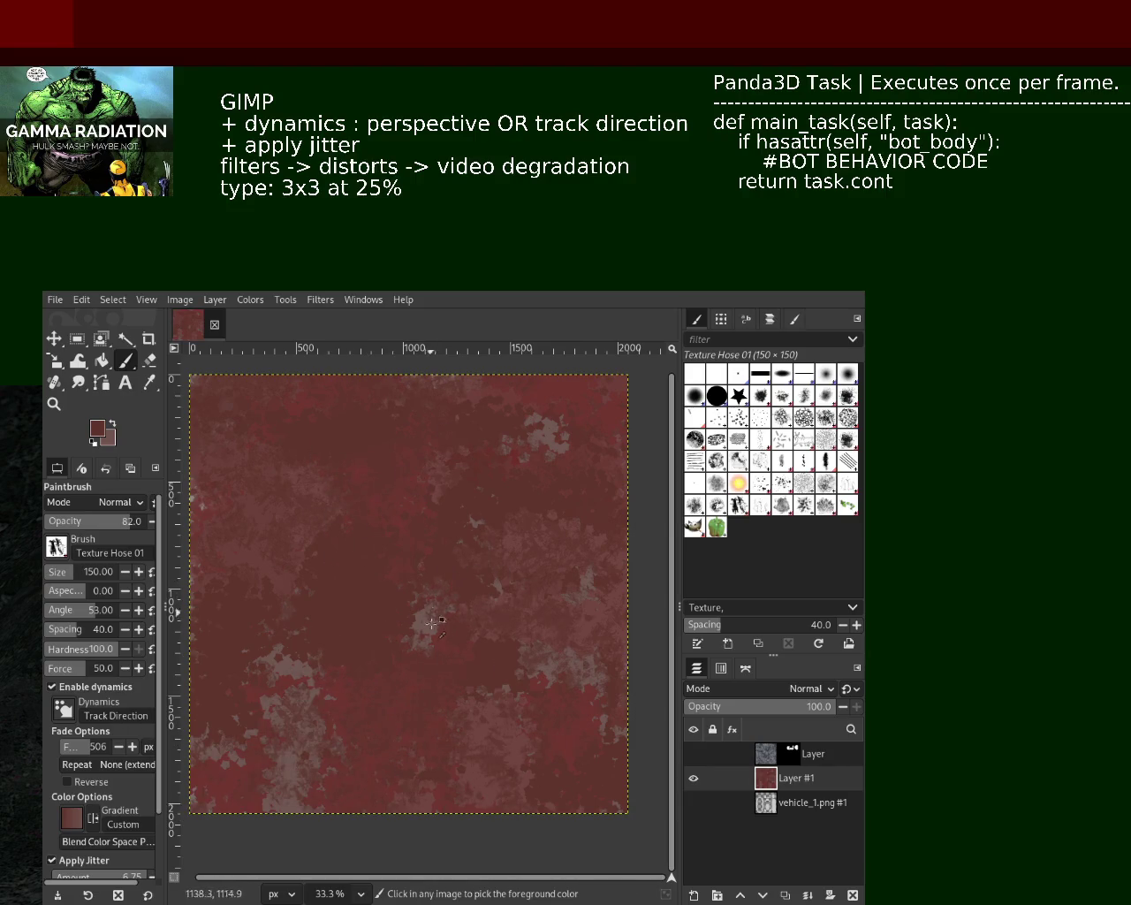
mouse_move(286, 698)
left_mouse_down()
mouse_move(225, 749)
mouse_move(486, 764)
left_mouse_up()
key("ctrl+z")
mouse_move(309, 517)
left_mouse_down()
mouse_move(519, 642)
mouse_move(356, 492)
left_mouse_up()
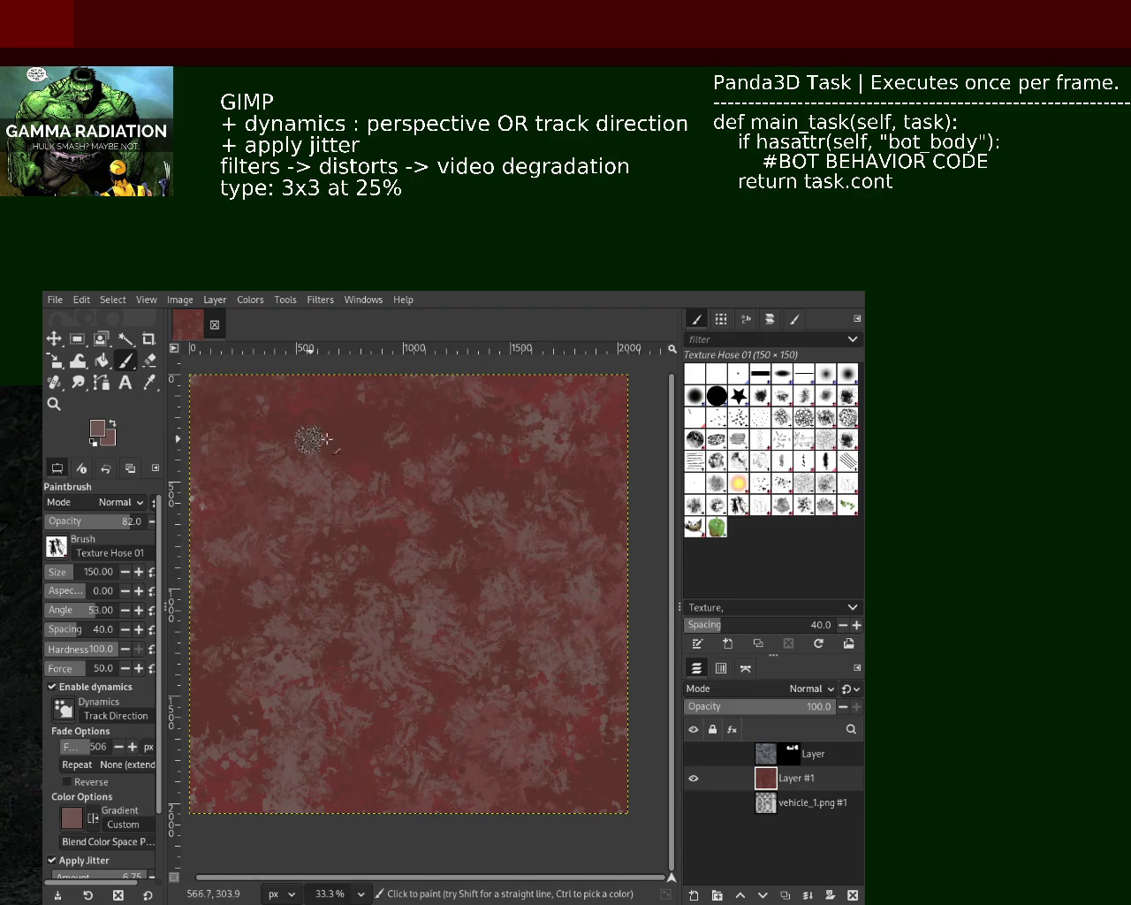
left_click(354, 476, "ctrl")
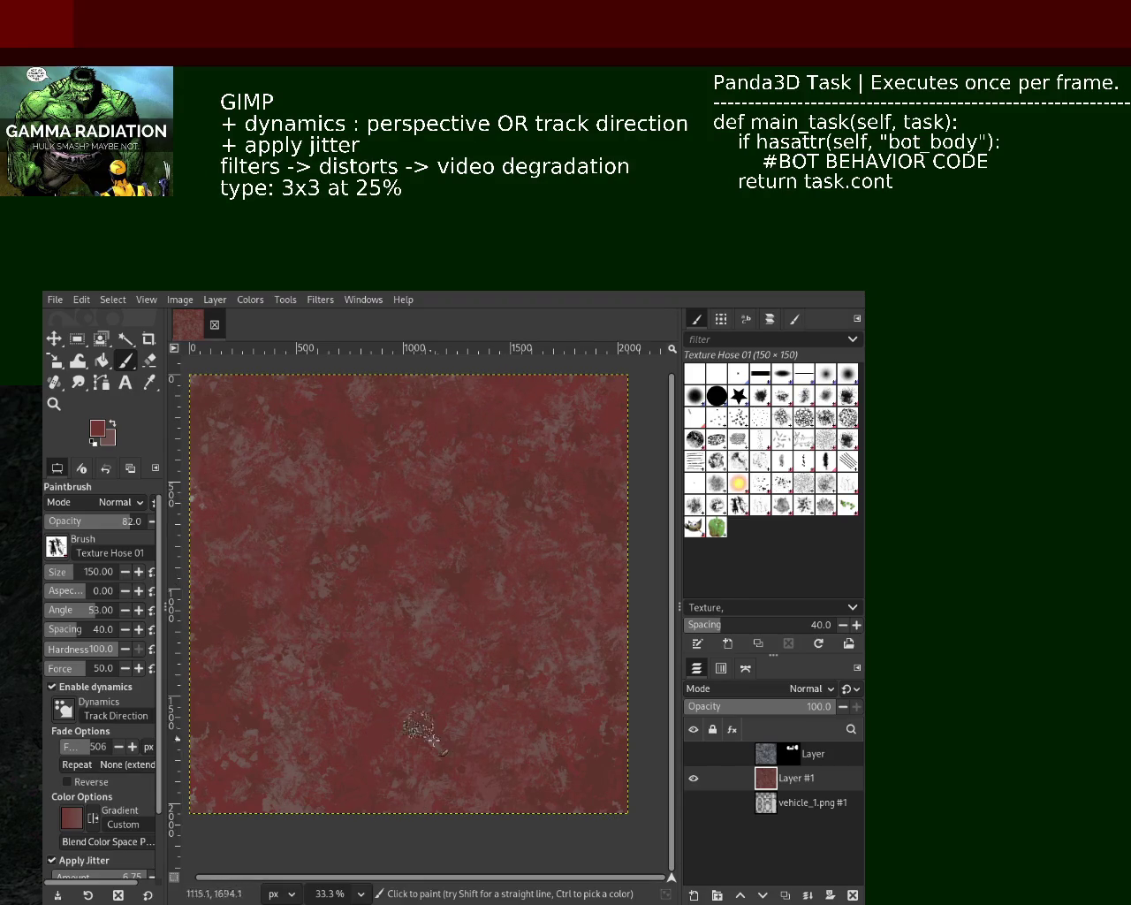
Step: Switch to the Splats 01 brush and zoom in to inspect the texture close up
left_click(760, 484)
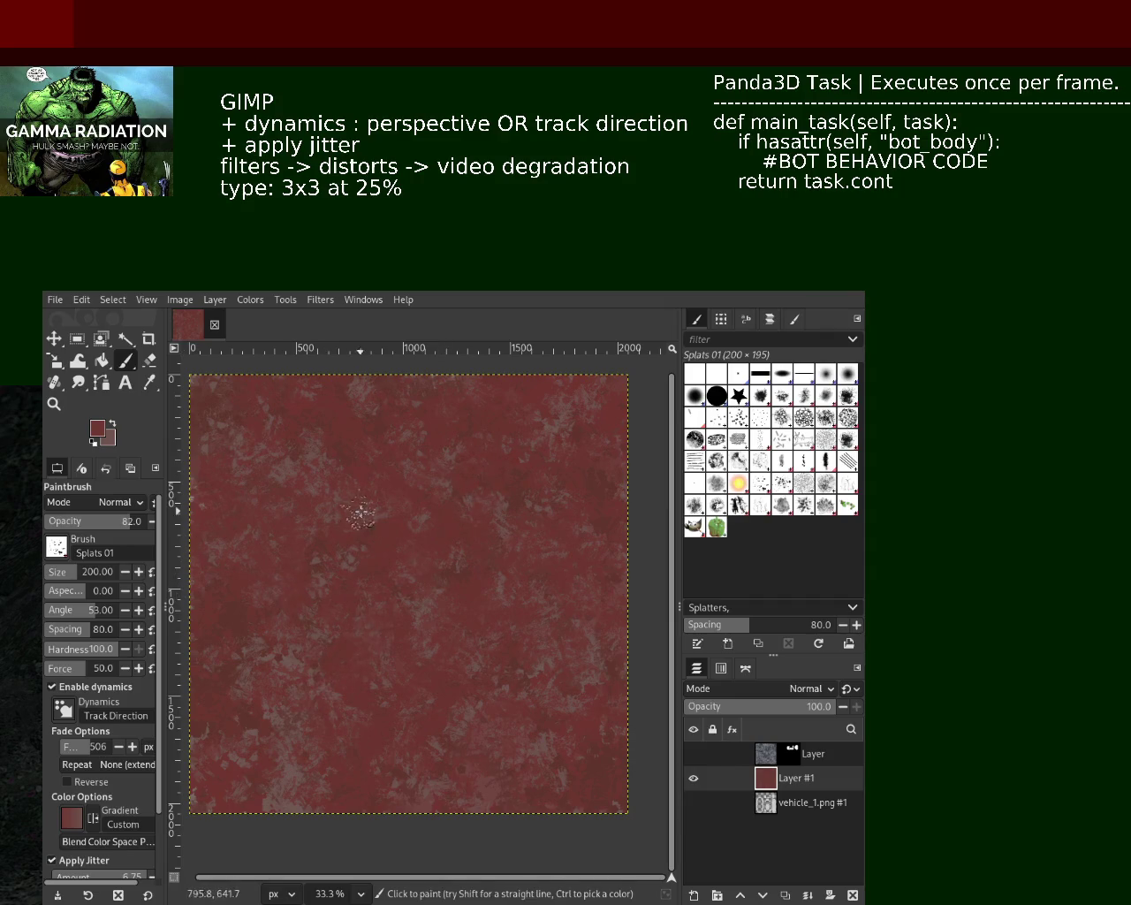
left_click(56, 405)
left_click(256, 385)
left_click(212, 389)
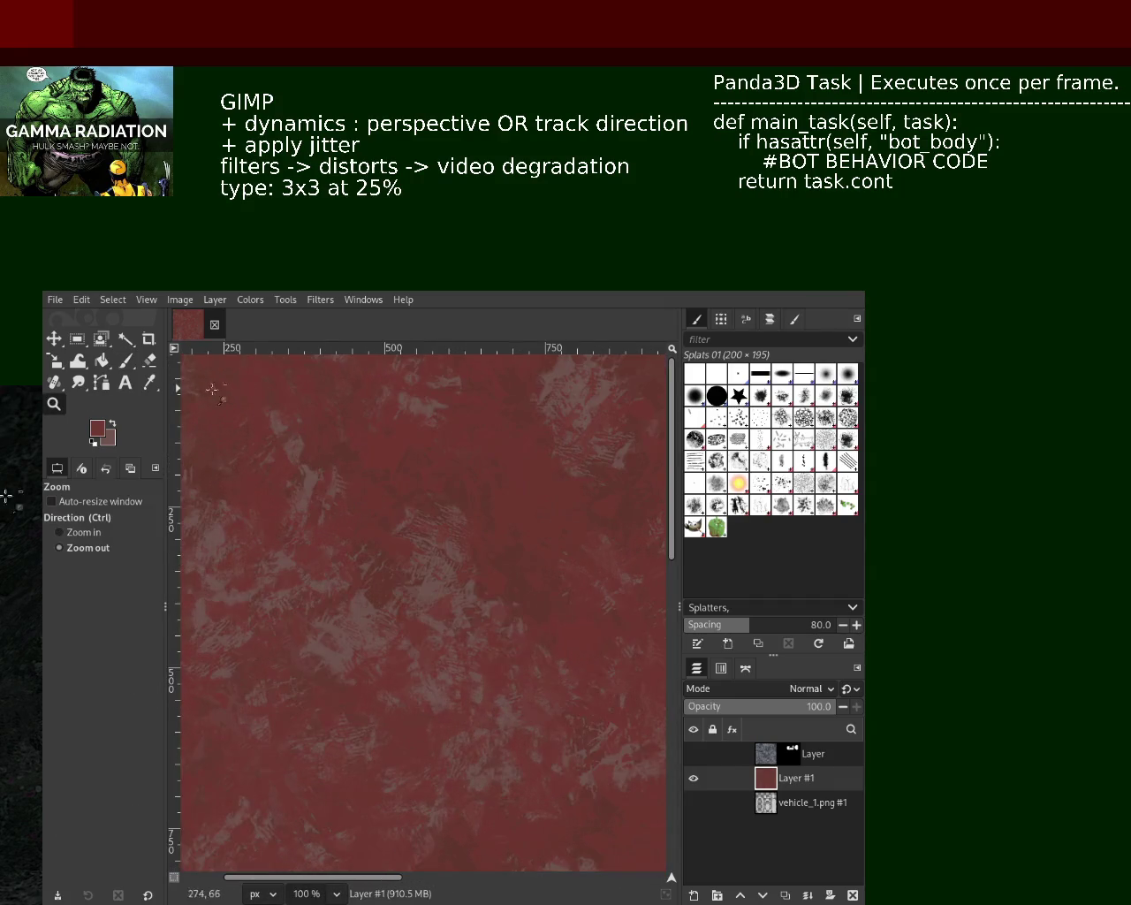
left_click(123, 359)
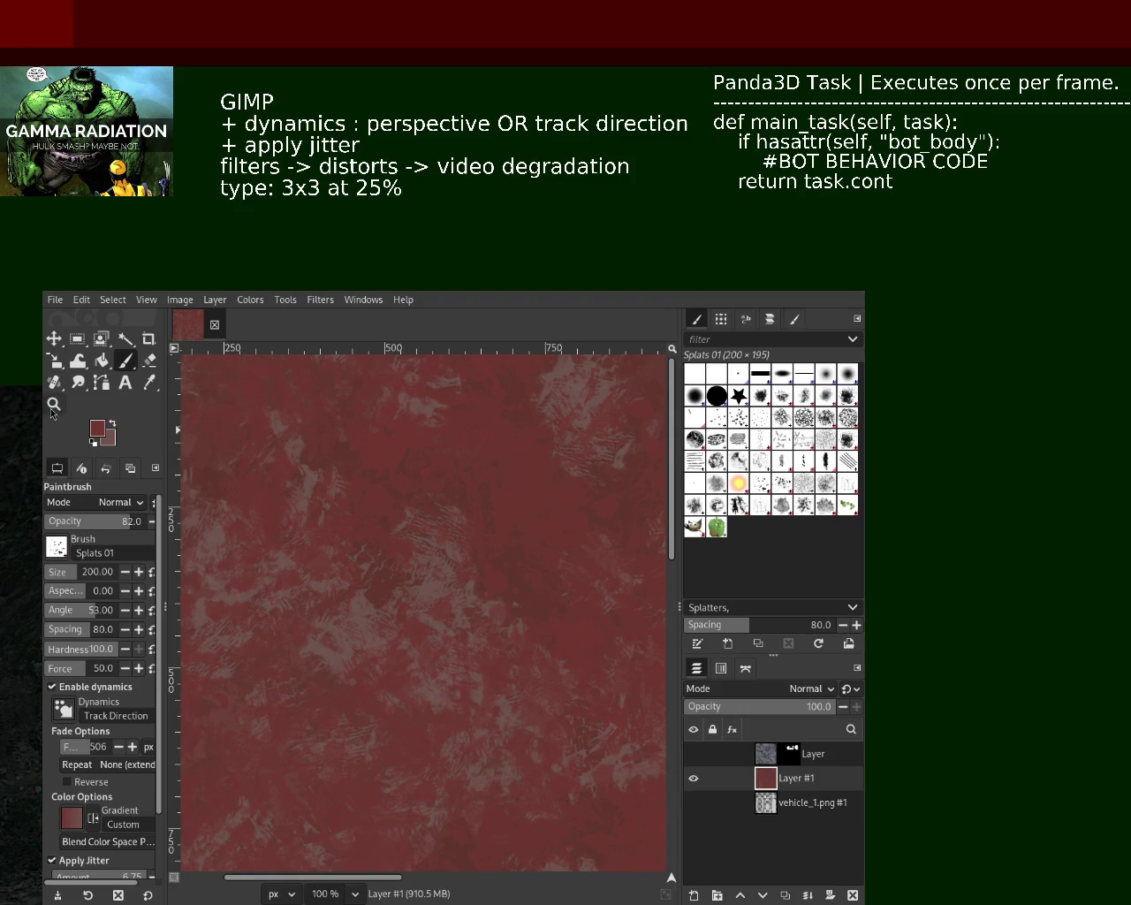
left_click(53, 404)
left_click(392, 512, "ctrl")
left_click(354, 462, "ctrl")
left_click(382, 486)
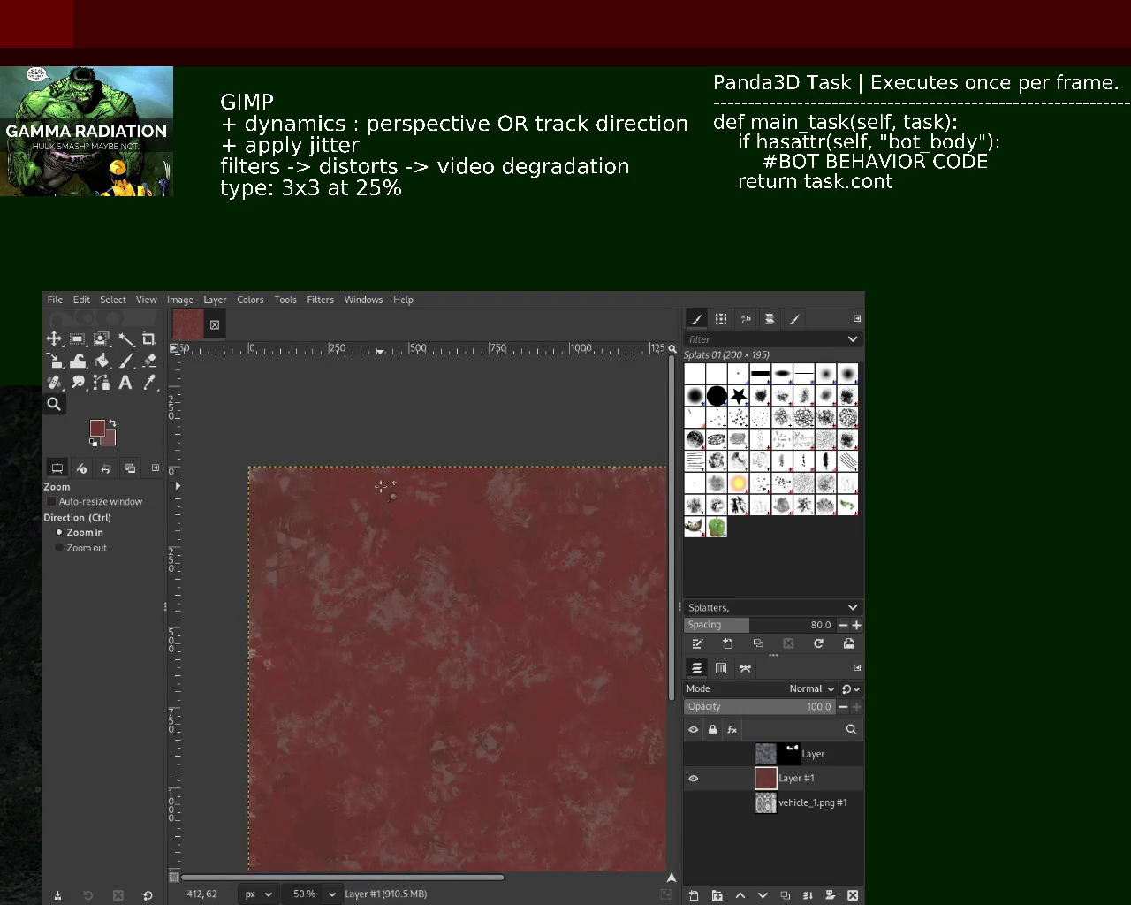
left_click(381, 486)
left_click(429, 599)
left_click(430, 605, "ctrl")
left_click(427, 602, "ctrl")
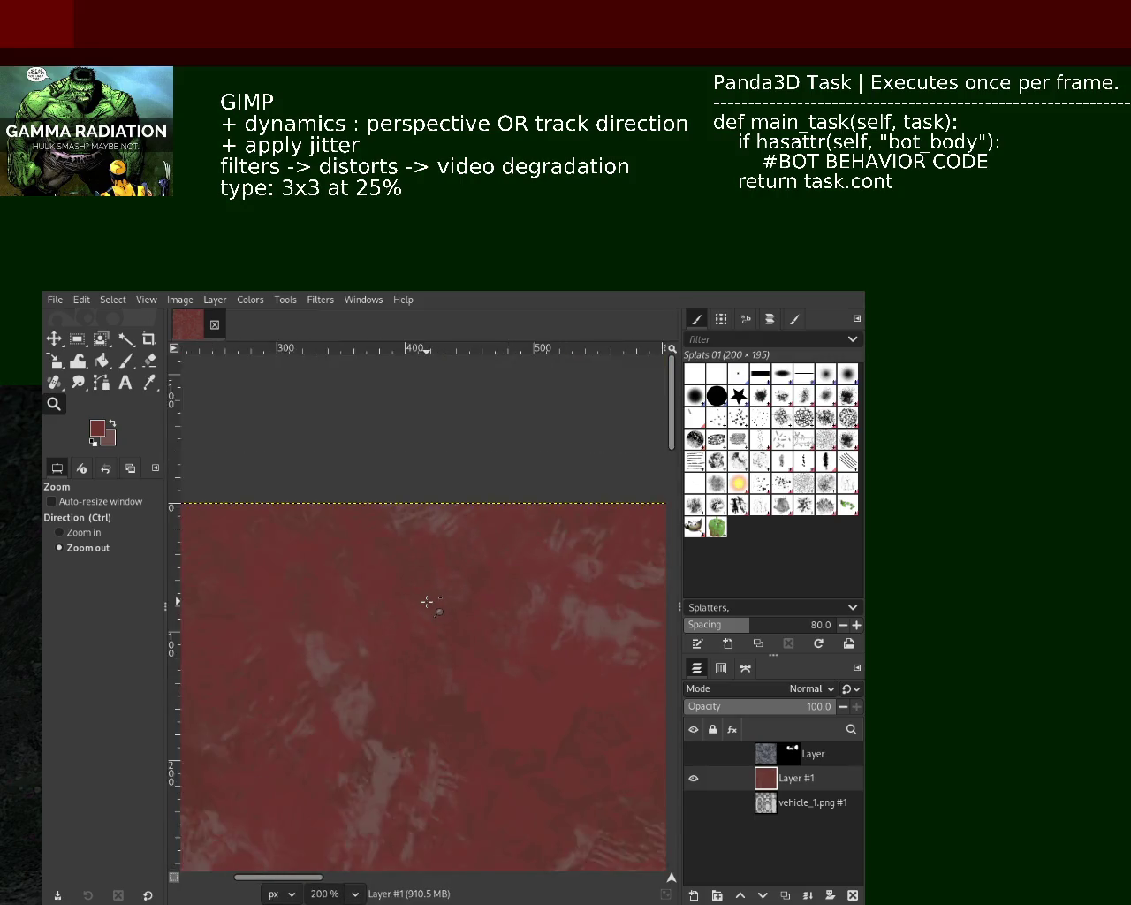
left_click(427, 602, "ctrl")
Step: Zoom out to view the whole texture and return to the Paintbrush
left_click(128, 360)
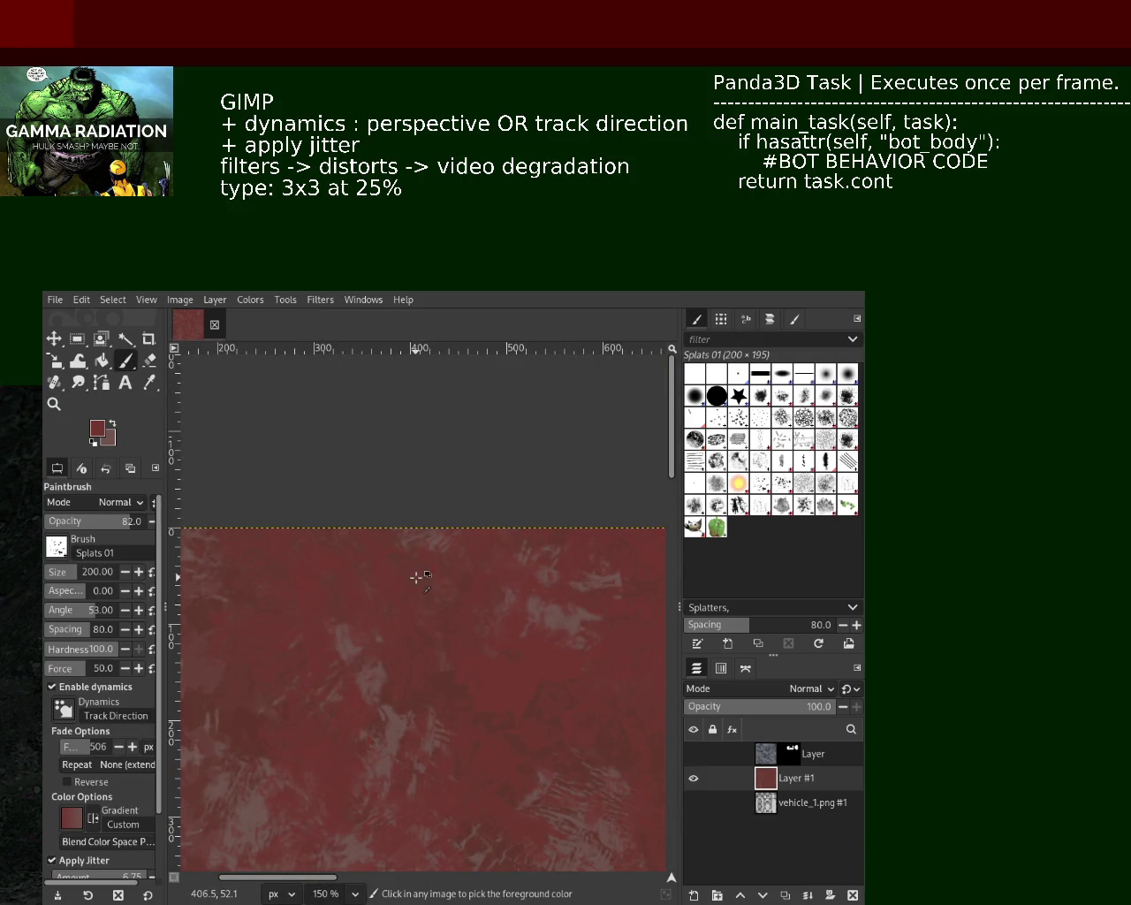
left_click(54, 404)
left_click(517, 604, "ctrl")
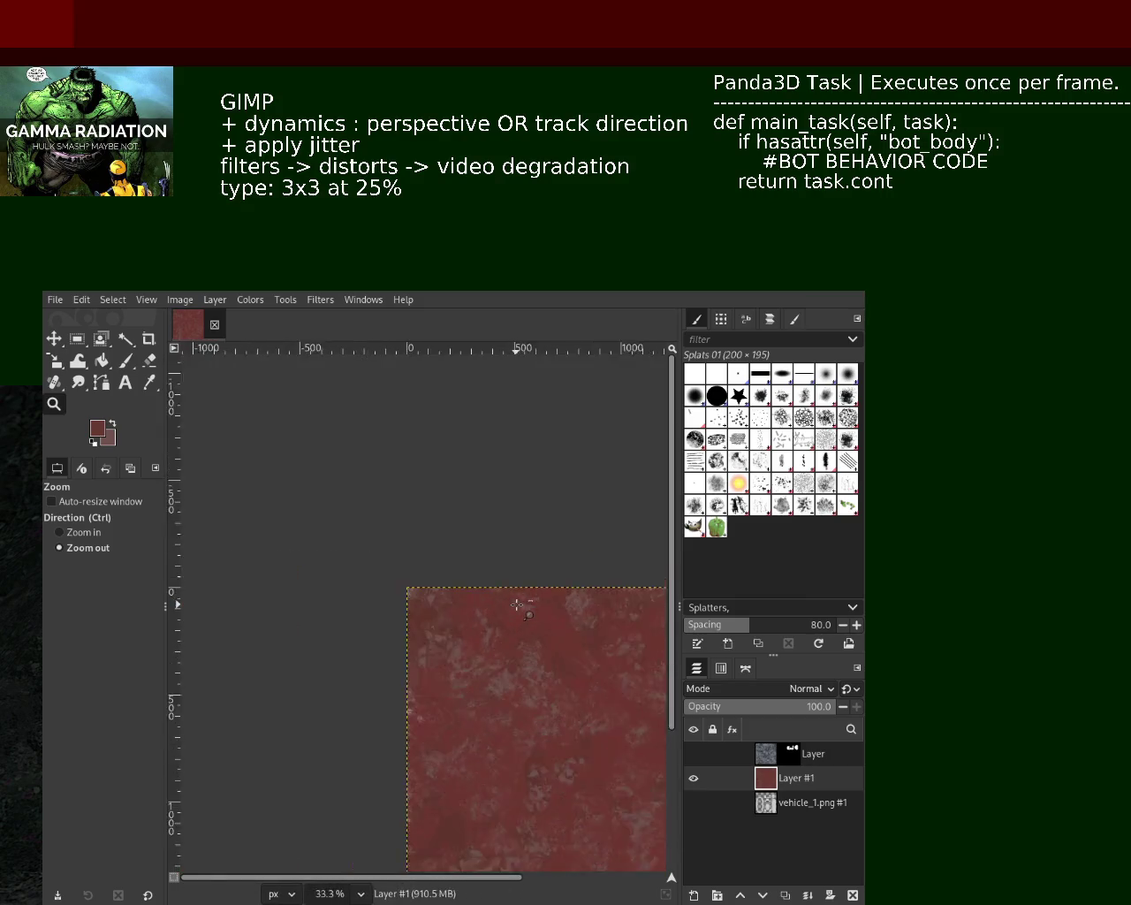
scroll(560, 716, "down", 2)
scroll(411, 615, "up", 3)
scroll(336, 594, "down", 4)
scroll(412, 636, "up", 2)
scroll(407, 632, "up", 2)
scroll(353, 575, "down", 3)
scroll(198, 471, "up", 2)
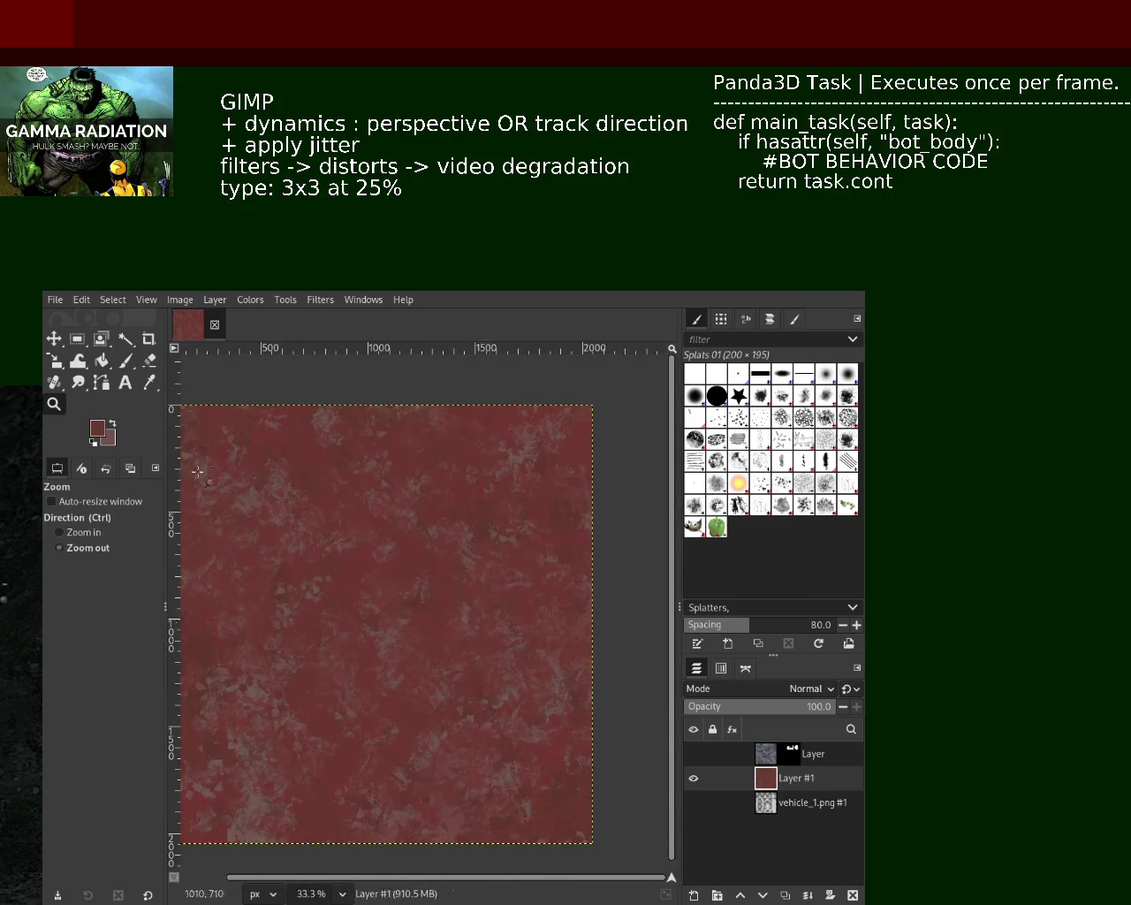
left_click(123, 359)
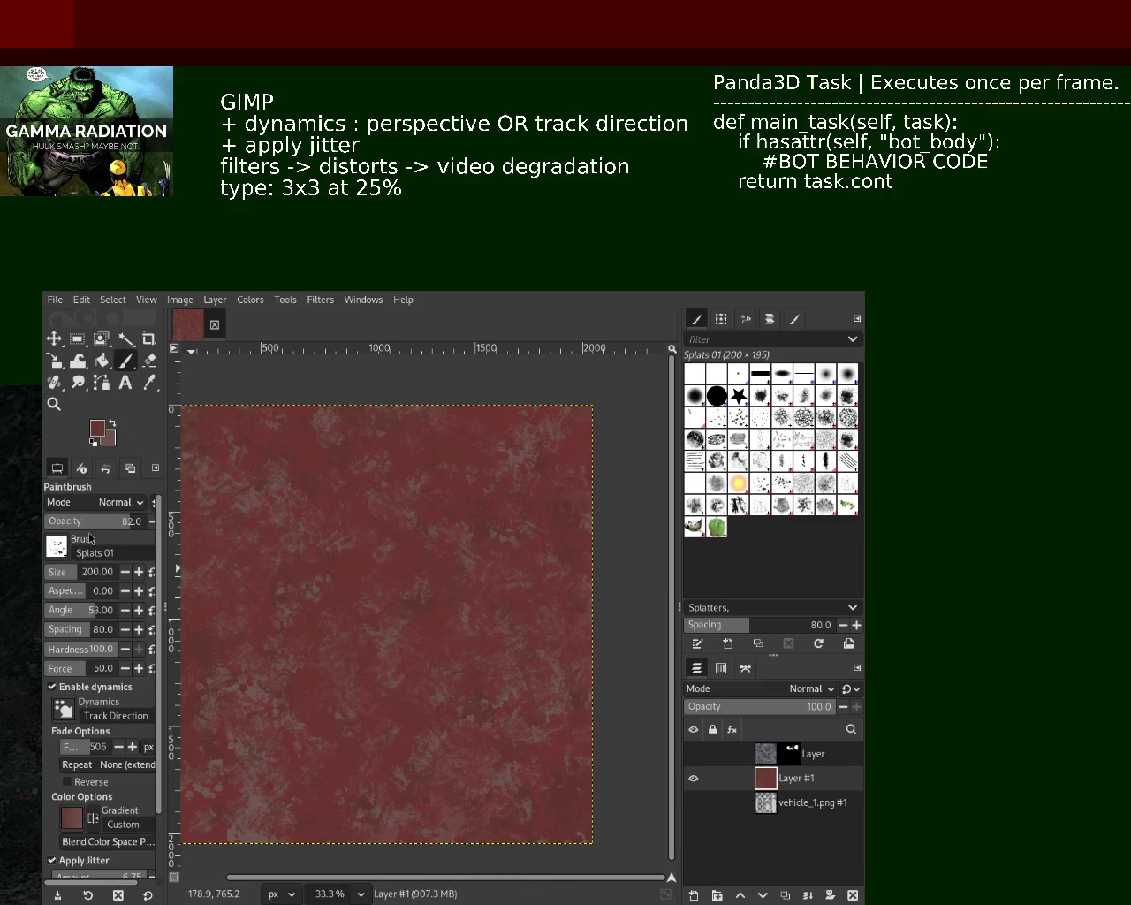
Step: Enlarge the Splats 01 brush and stamp large light splatters from the bottom toward the centre
left_click(89, 572)
type("620")
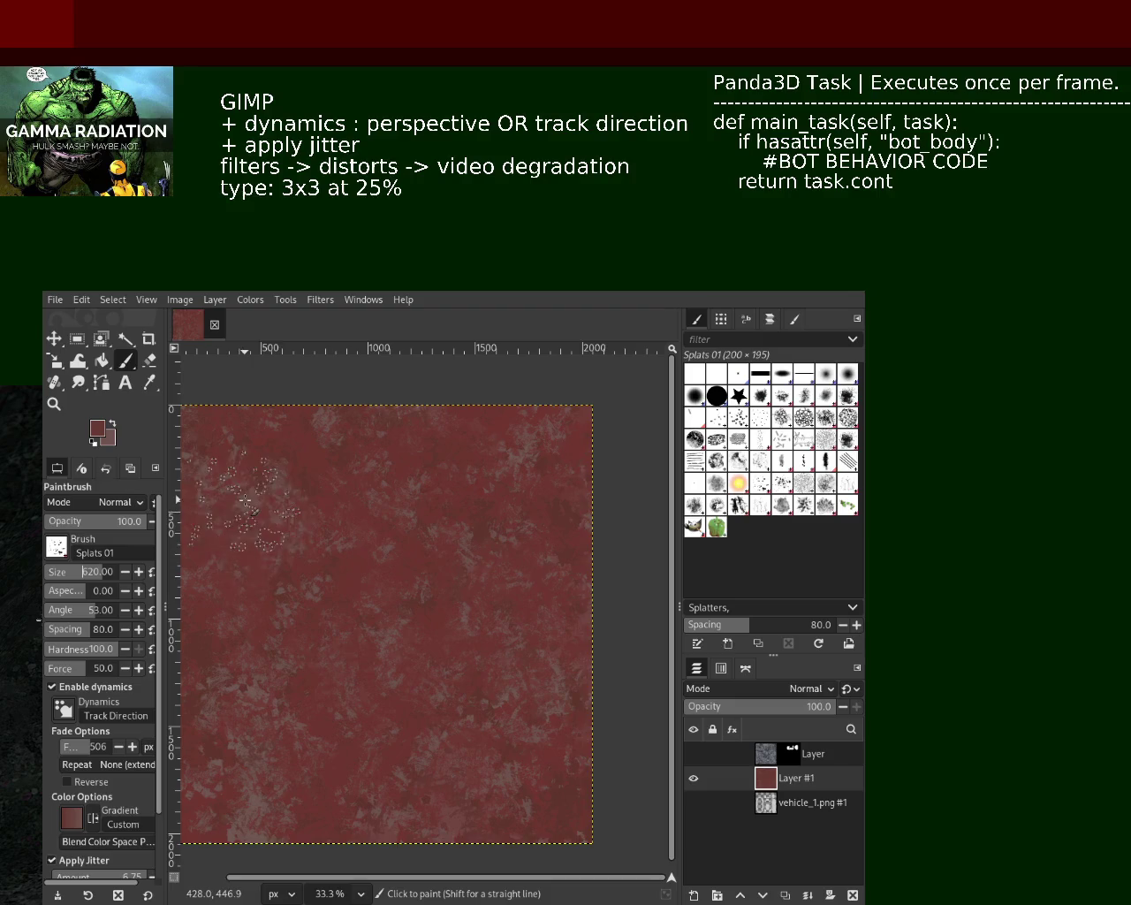
left_click(408, 731)
mouse_move(408, 732)
left_mouse_down()
mouse_move(394, 602)
mouse_move(488, 581)
left_mouse_up()
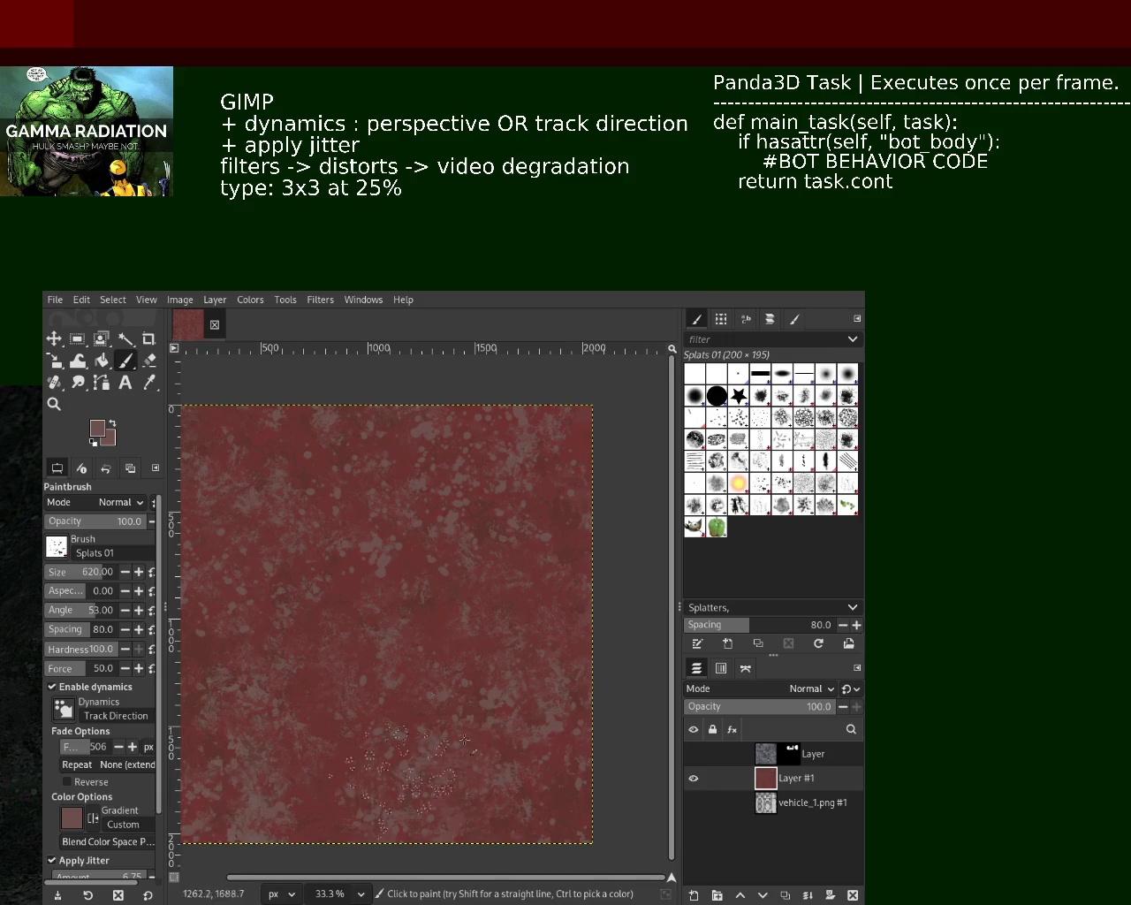
Step: Paint darker red splats up the left side, then set the brush size to 242
left_click(477, 531, "ctrl")
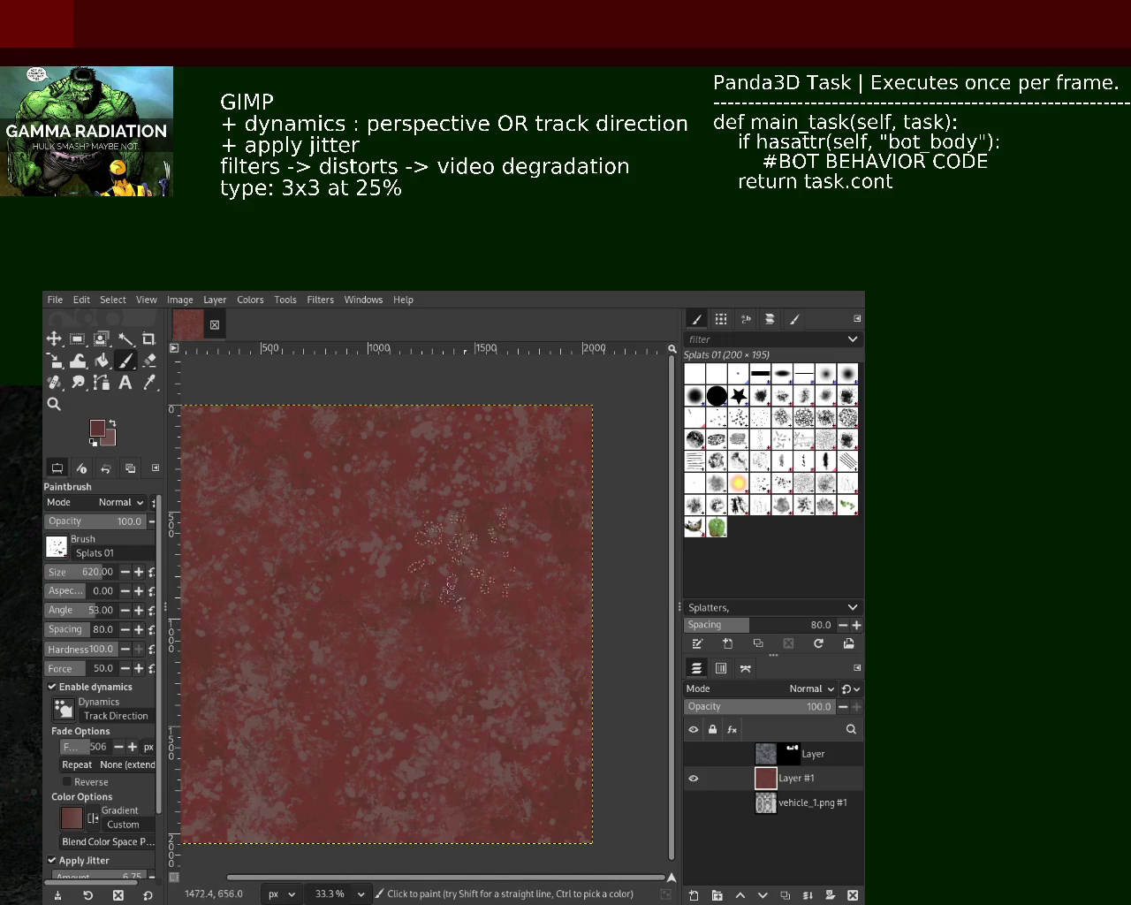
left_click_drag(235, 794, 252, 523)
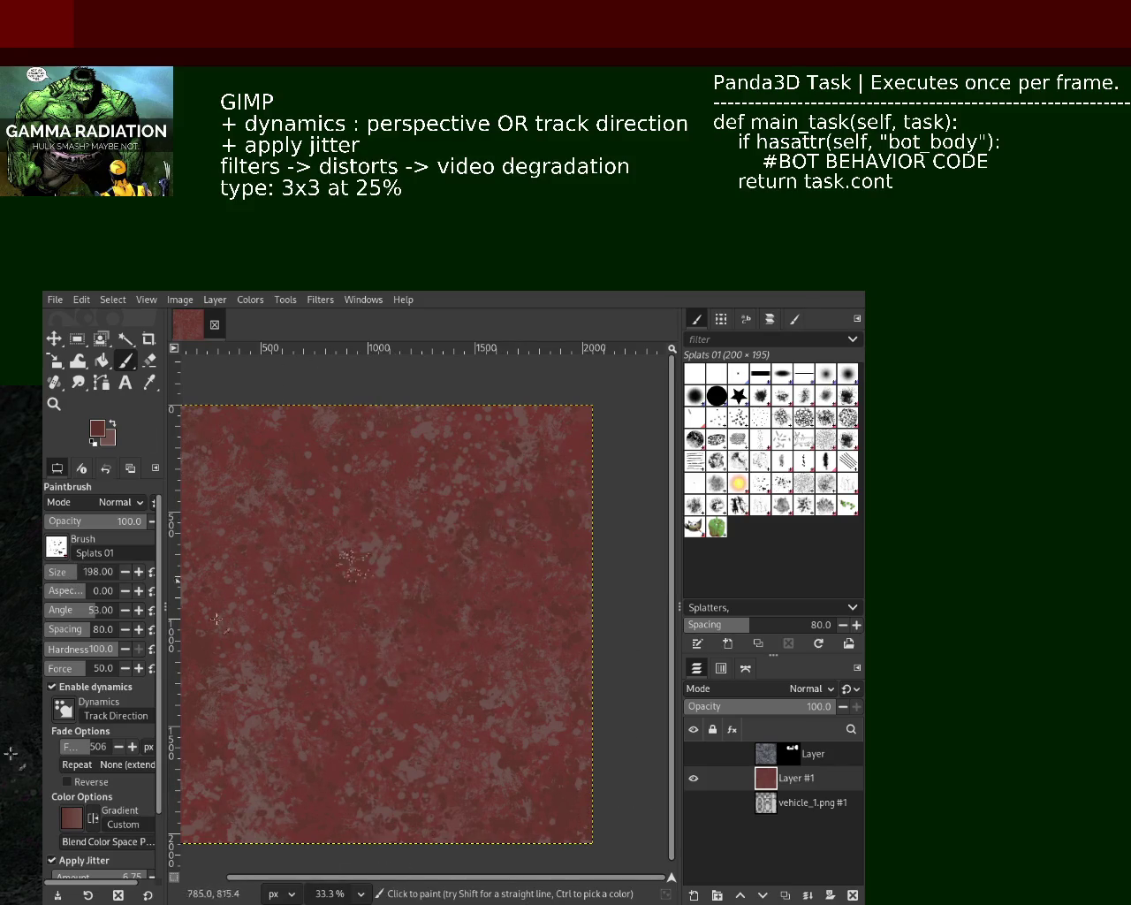
left_click(64, 573)
key("ctrl")
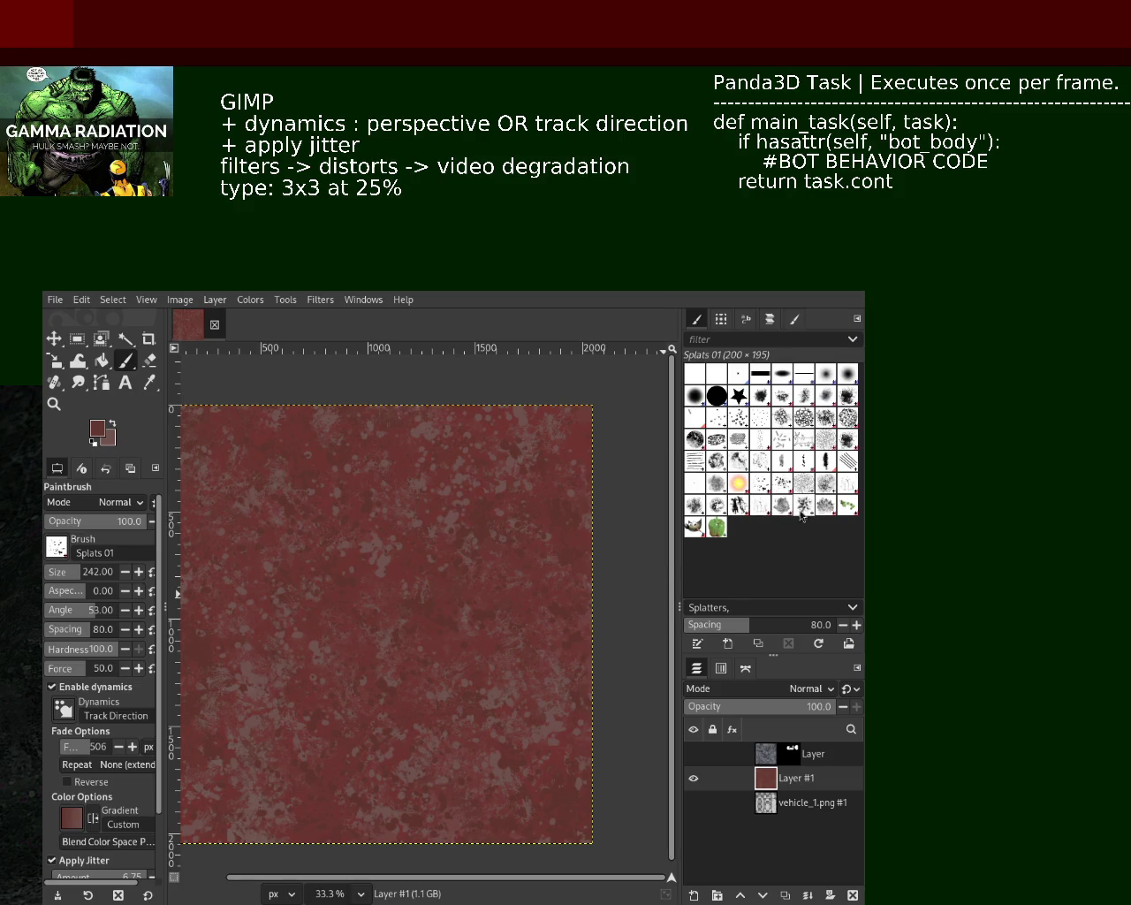
Step: Paint Grunge 01 splotches across the texture, lowering opacity to 61 for the later dabs
left_click(850, 451)
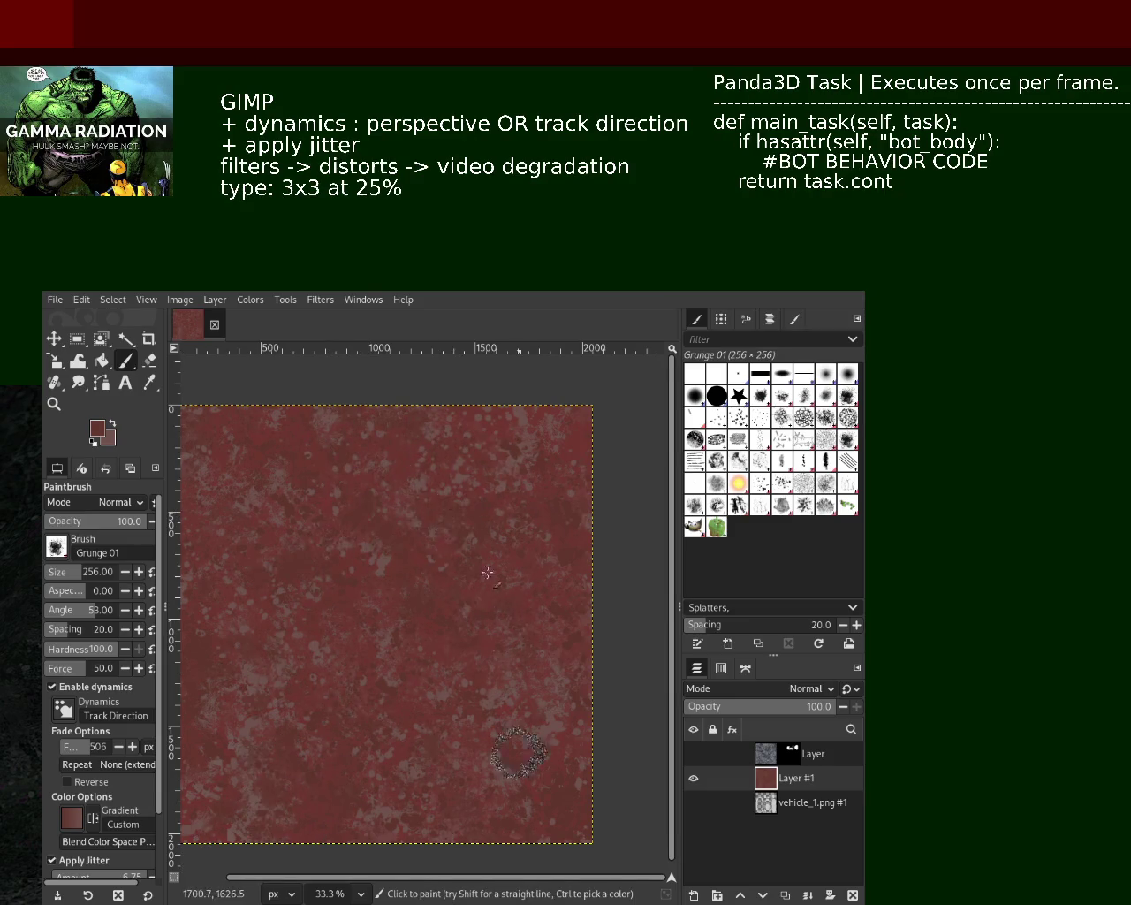
mouse_move(487, 573)
left_mouse_down()
mouse_move(440, 652)
mouse_move(437, 700)
mouse_move(551, 515)
mouse_move(381, 621)
left_mouse_up()
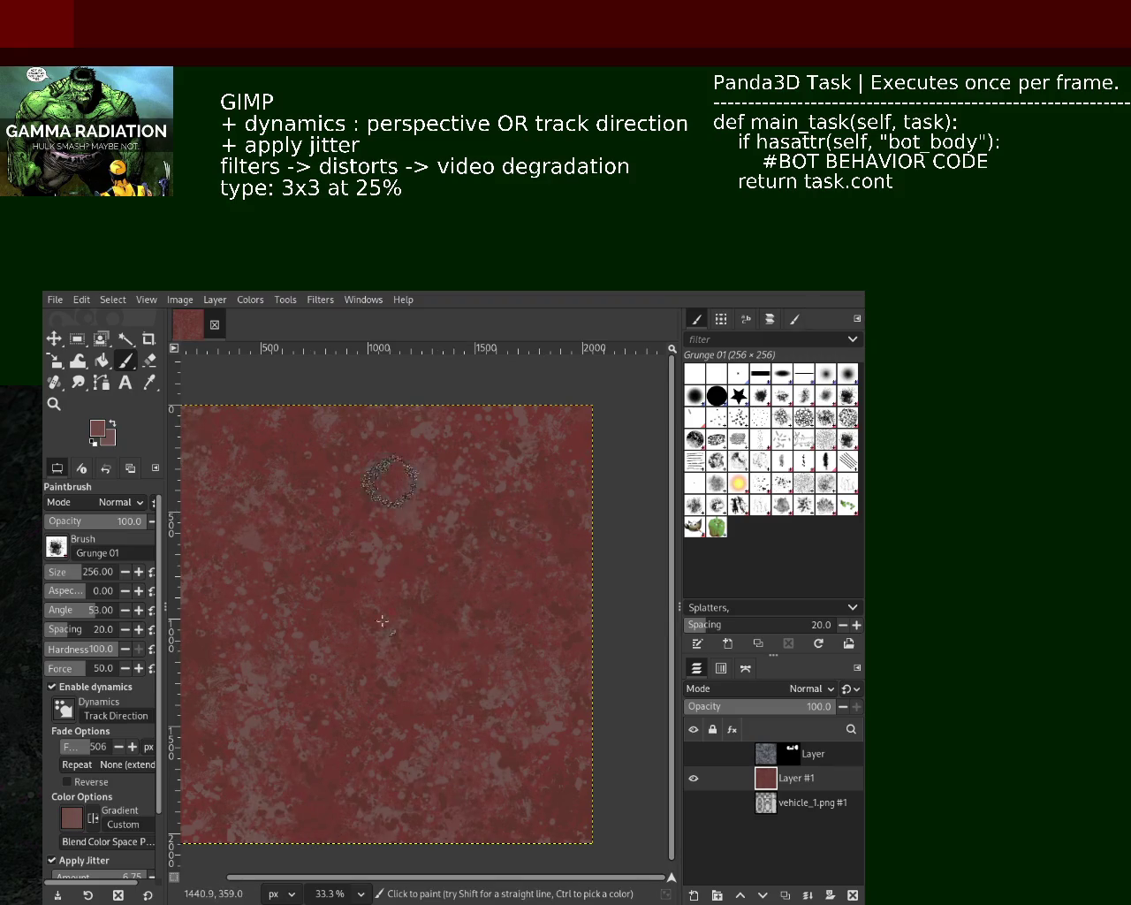
left_click(103, 522)
mouse_move(455, 480)
left_mouse_down()
mouse_move(460, 627)
mouse_move(449, 619)
mouse_move(433, 522)
mouse_move(449, 643)
mouse_move(447, 595)
left_mouse_up()
mouse_move(473, 536)
left_mouse_down()
mouse_move(417, 480)
mouse_move(526, 430)
mouse_move(387, 438)
mouse_move(428, 594)
mouse_move(415, 664)
mouse_move(367, 607)
mouse_move(374, 469)
mouse_move(584, 688)
left_mouse_up()
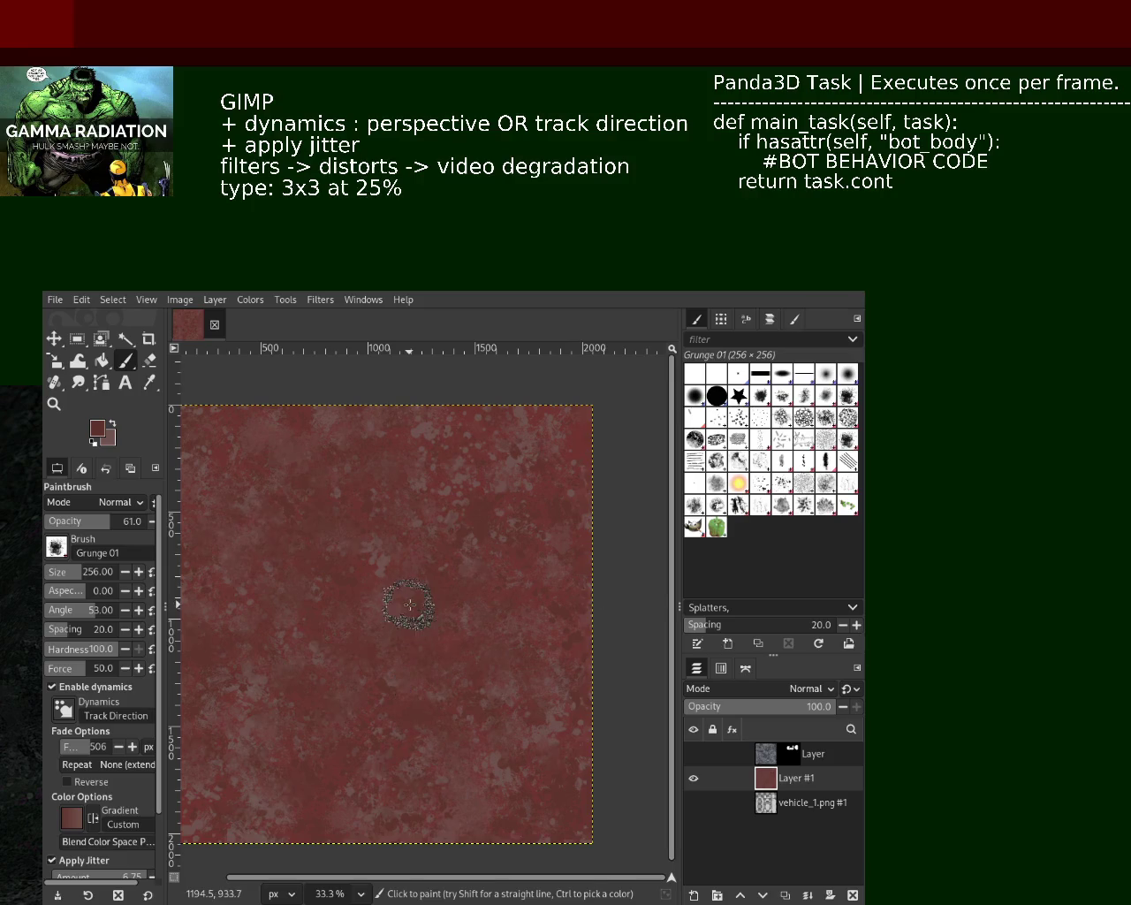
left_click(760, 504)
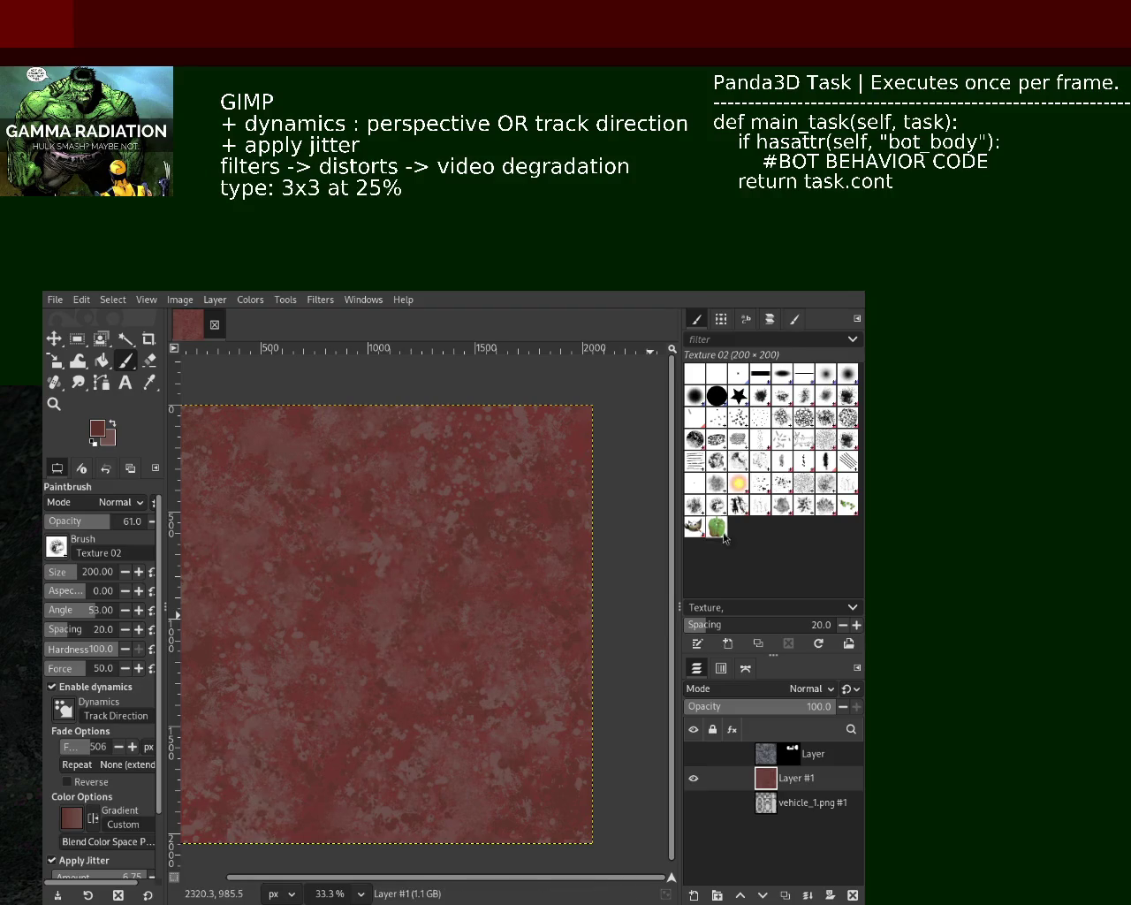
Step: Paint dark Texture 01 dabs with Perspective dynamics, then cover blotches with canvas-picked red
left_click(706, 510)
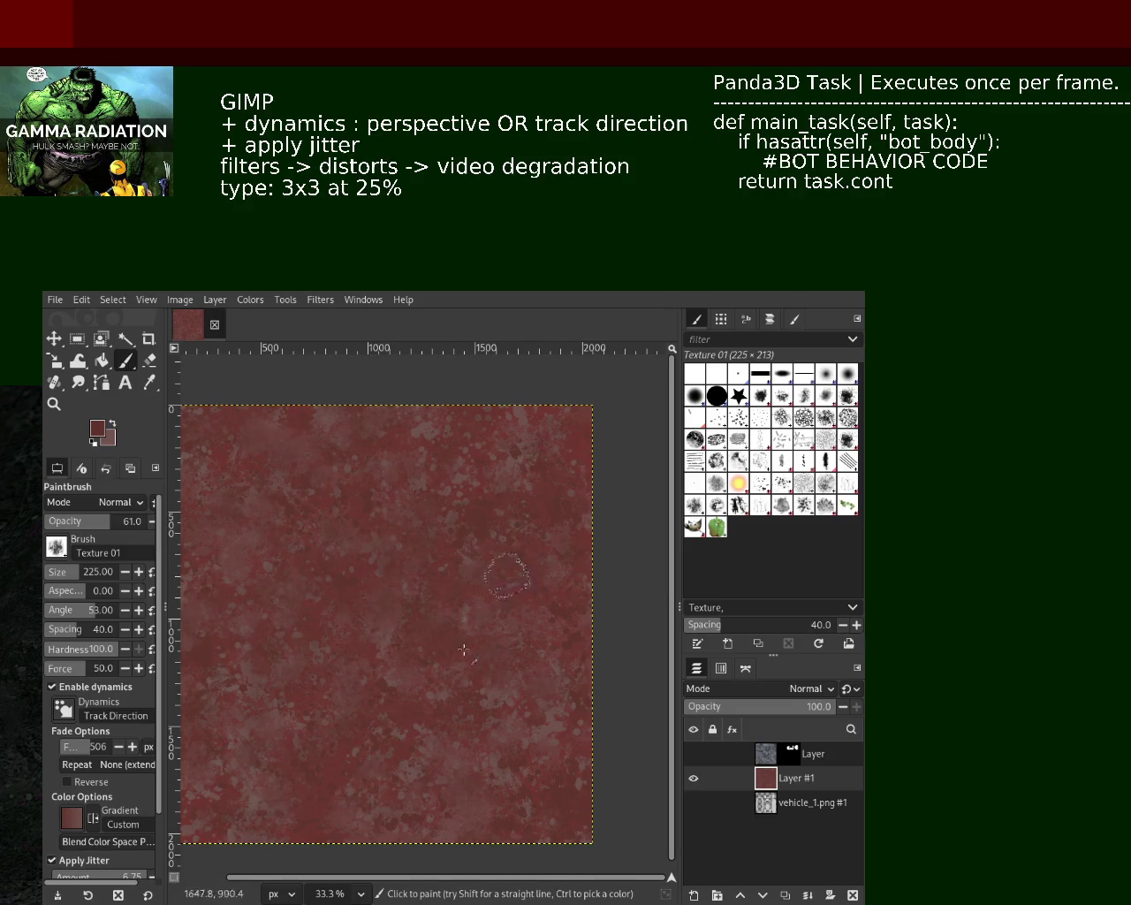
left_click(59, 716)
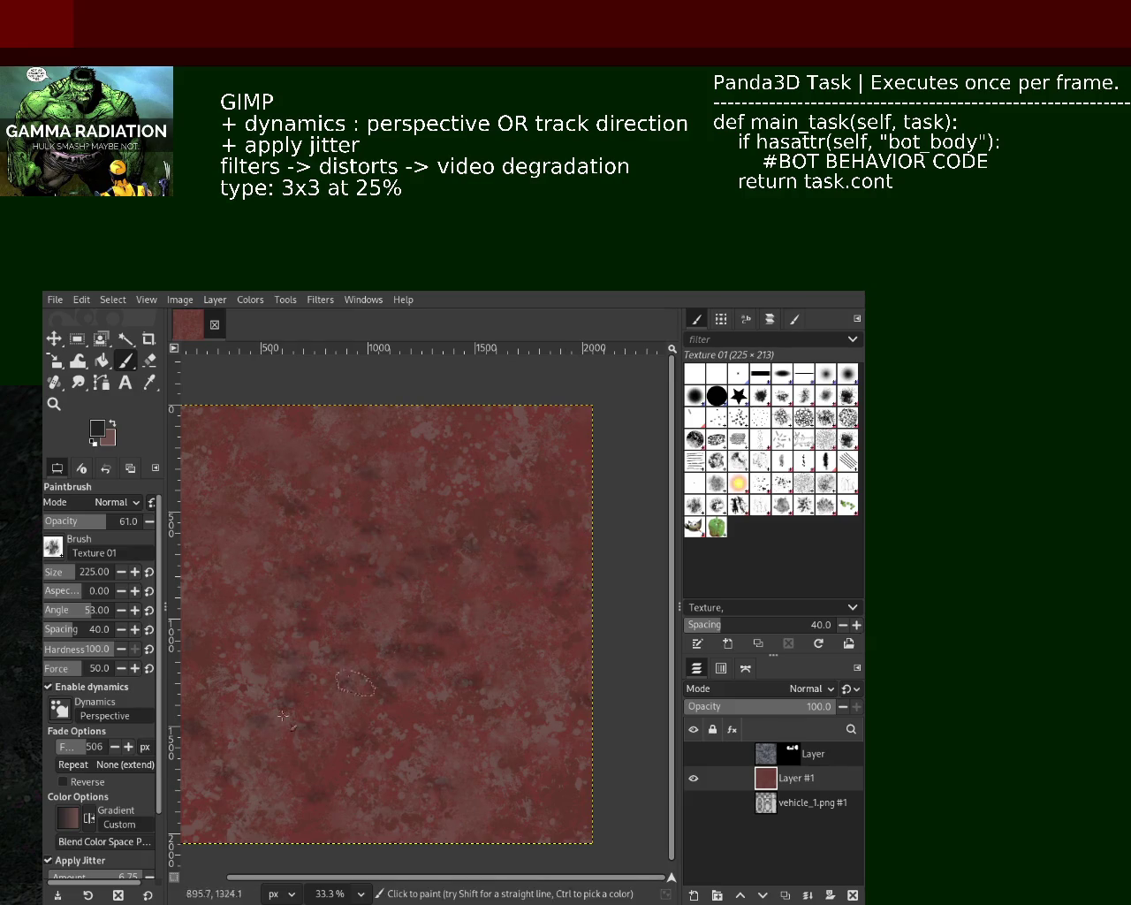
mouse_move(353, 614)
left_mouse_down()
mouse_move(330, 715)
mouse_move(336, 669)
mouse_move(515, 703)
left_mouse_up()
left_click(505, 644, "ctrl")
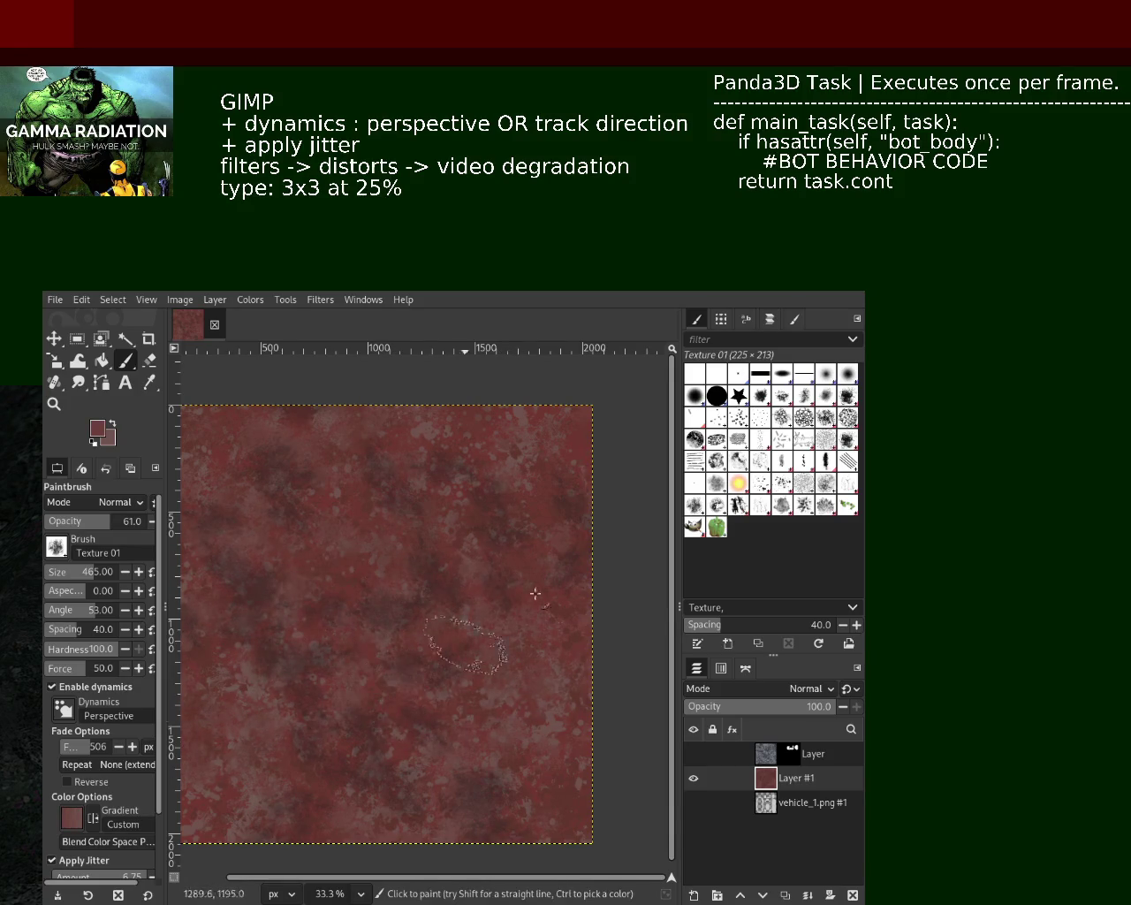
left_click(572, 697)
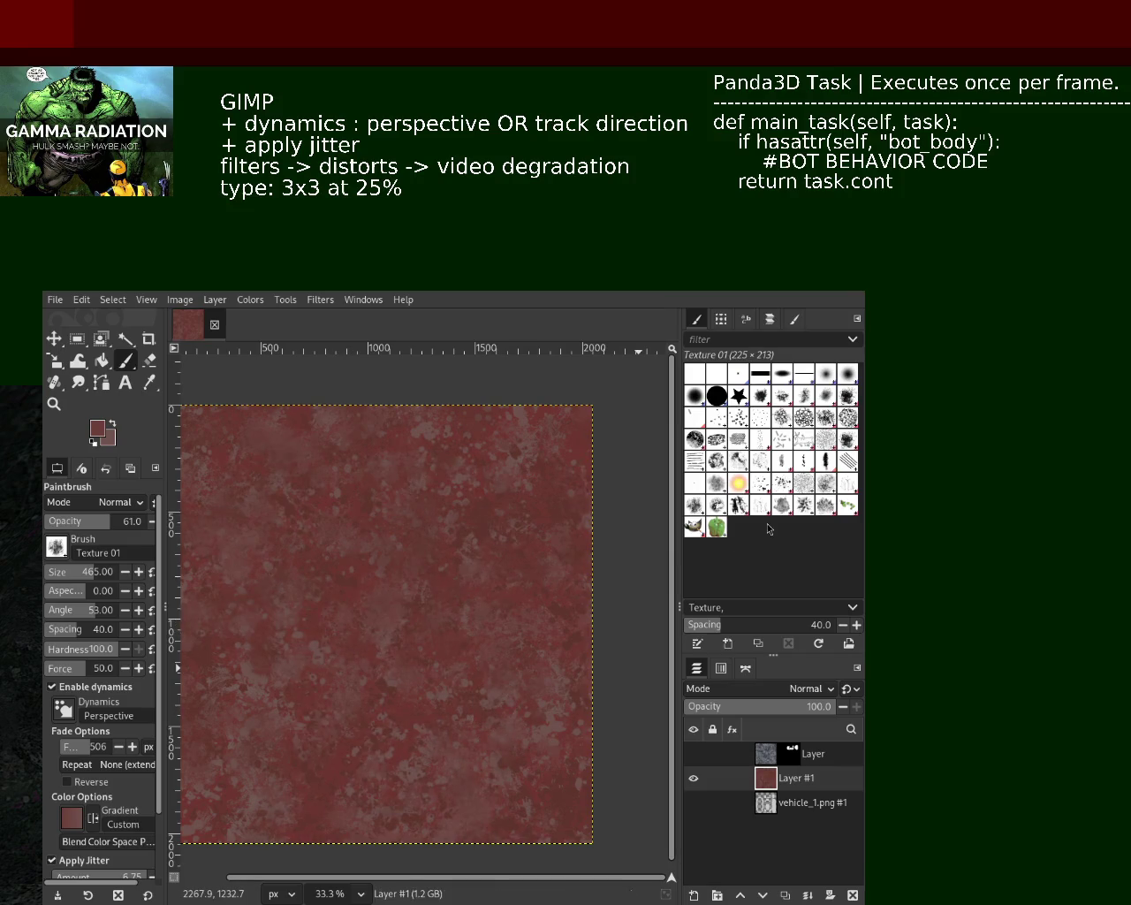
left_click(741, 507)
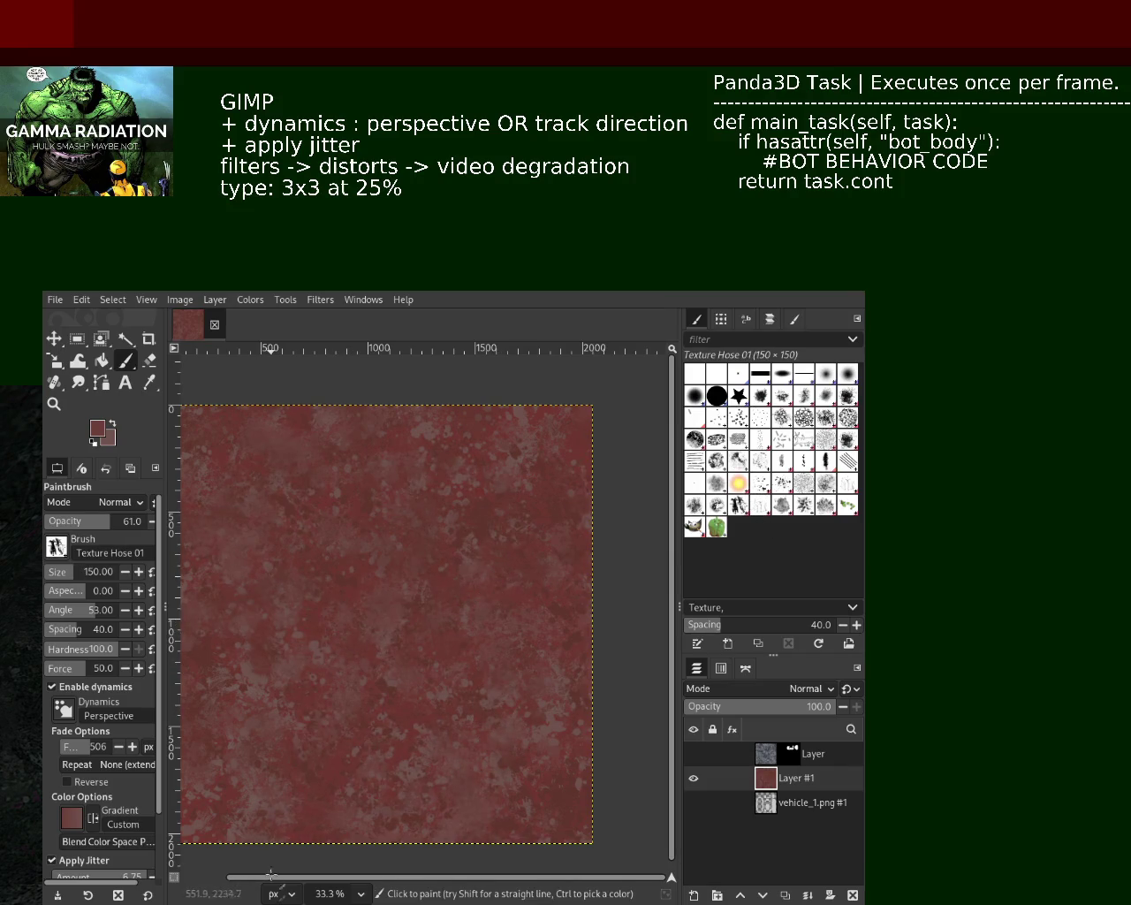
Step: Paint Grunge 01 dabs lower-left, then stamp a small Texture Hose 01 dab in picked red
left_click(849, 444)
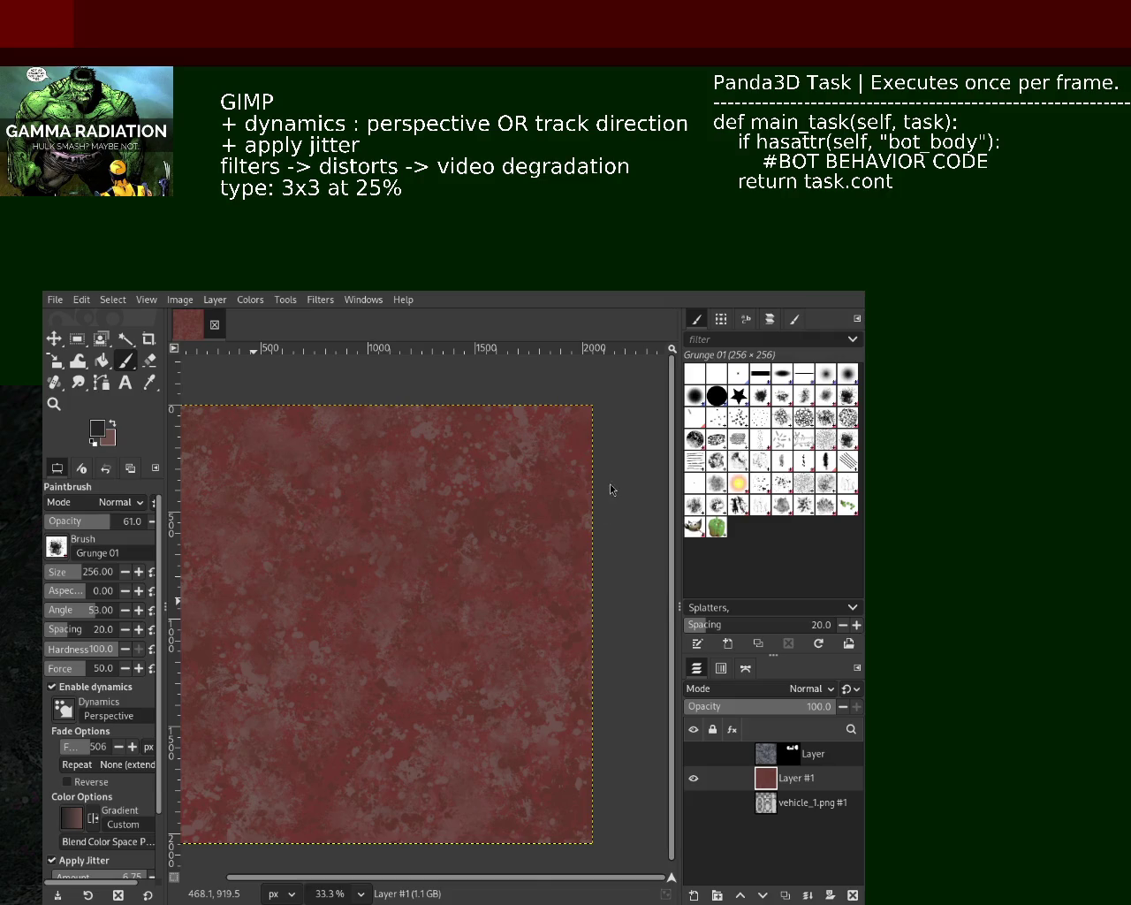
left_click_drag(488, 586, 303, 751)
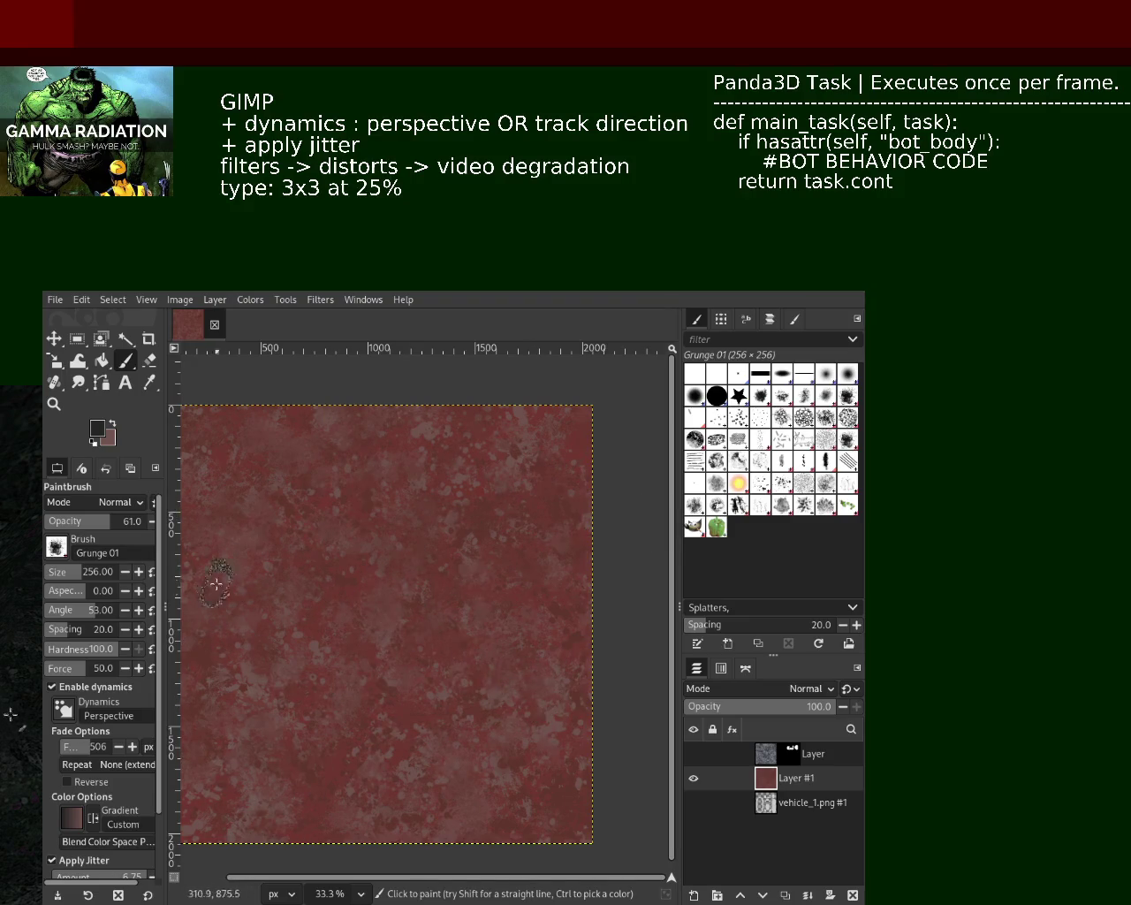
left_click(358, 601, "ctrl")
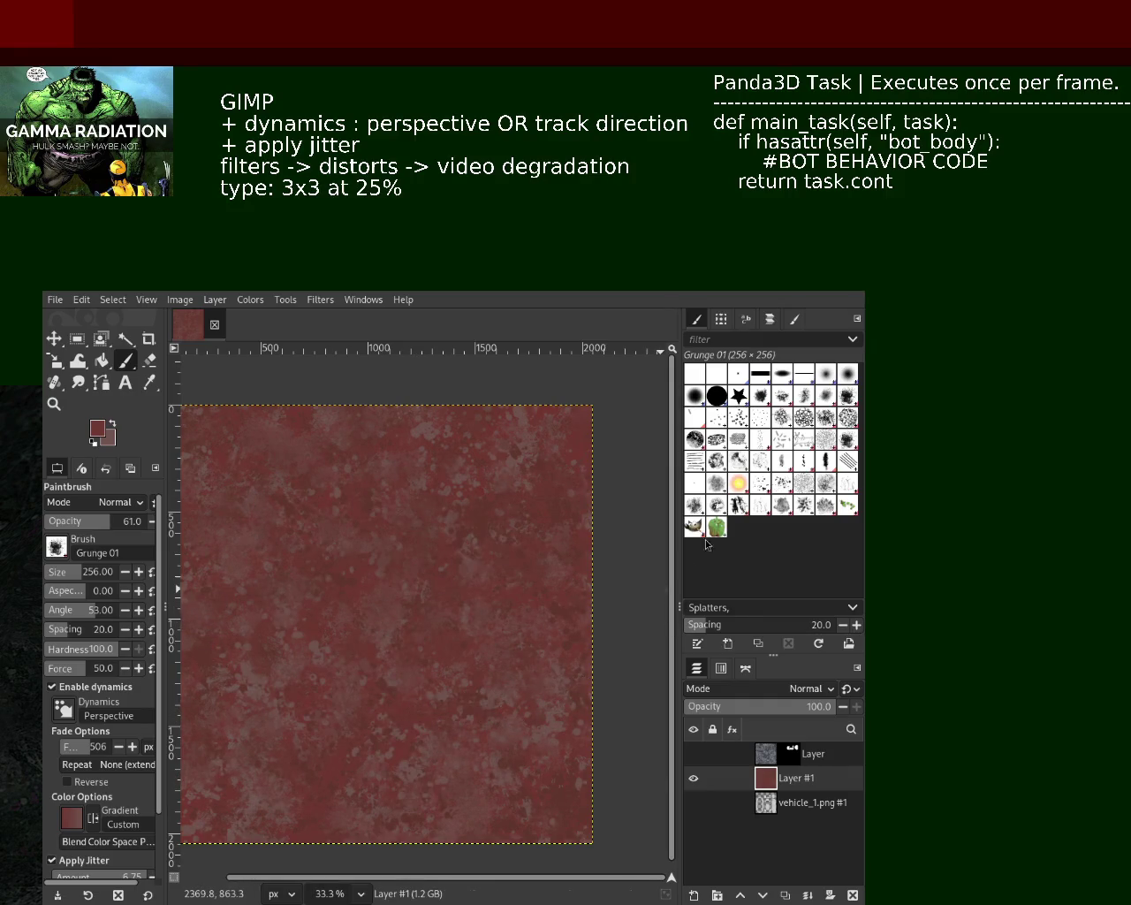
left_click(741, 508)
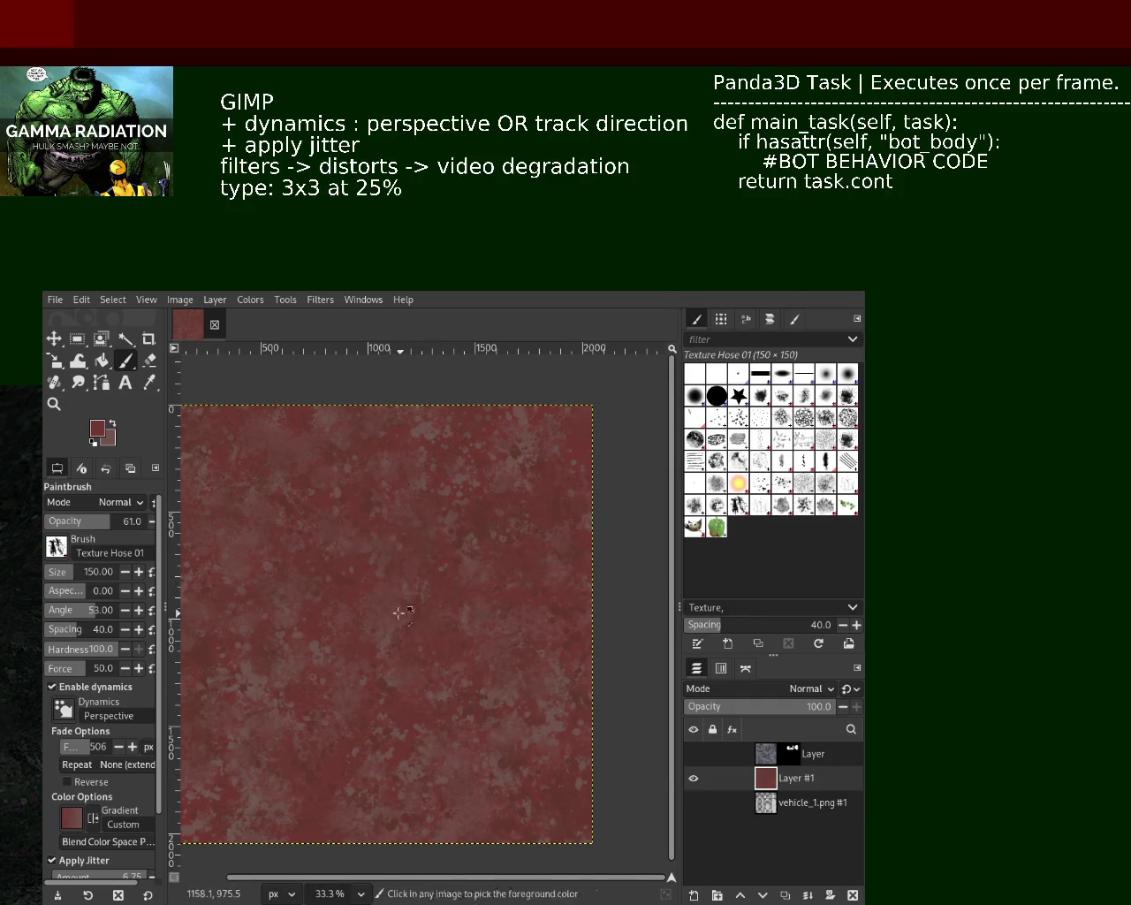
left_click(265, 588)
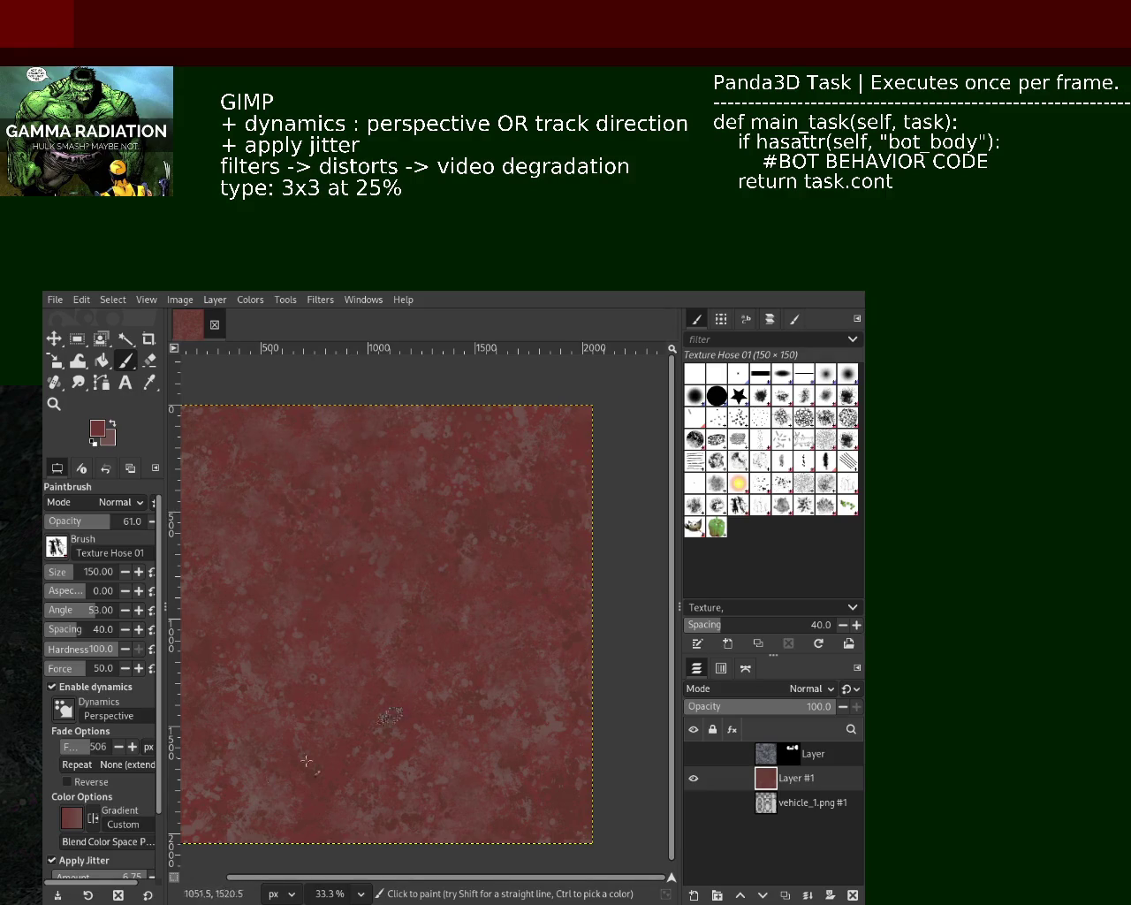
left_click(54, 404)
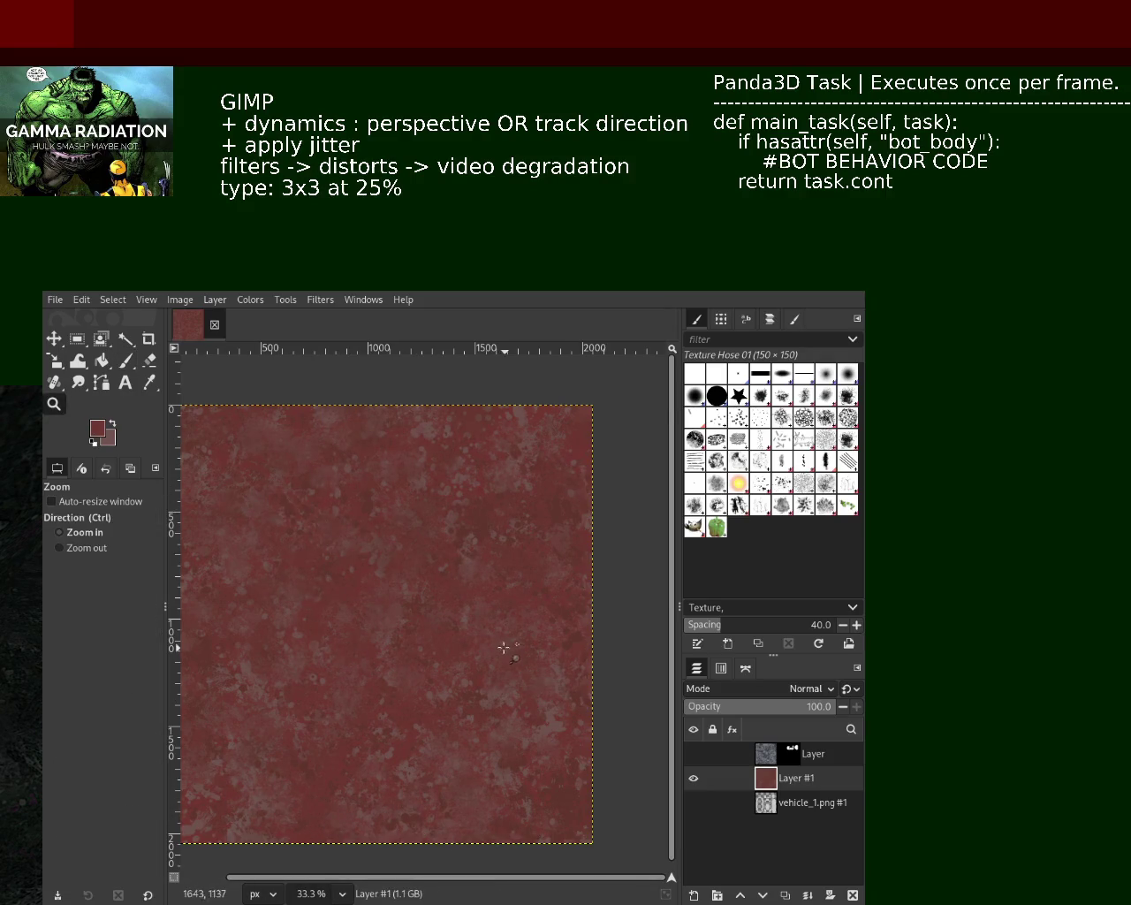
Step: Zoom the texture view to 50%
left_click(505, 646)
left_click(473, 548, "ctrl")
left_click(473, 548)
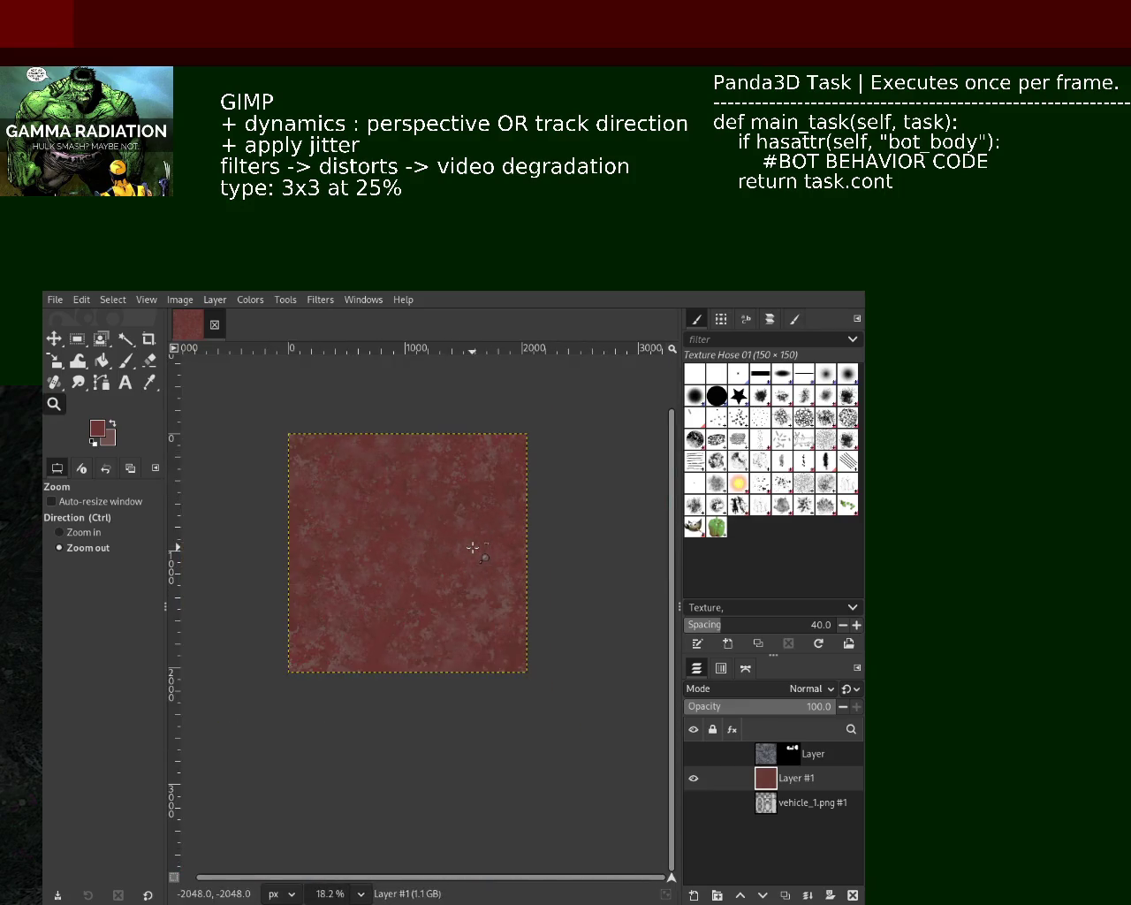
left_click(459, 557, "ctrl")
left_click(502, 656)
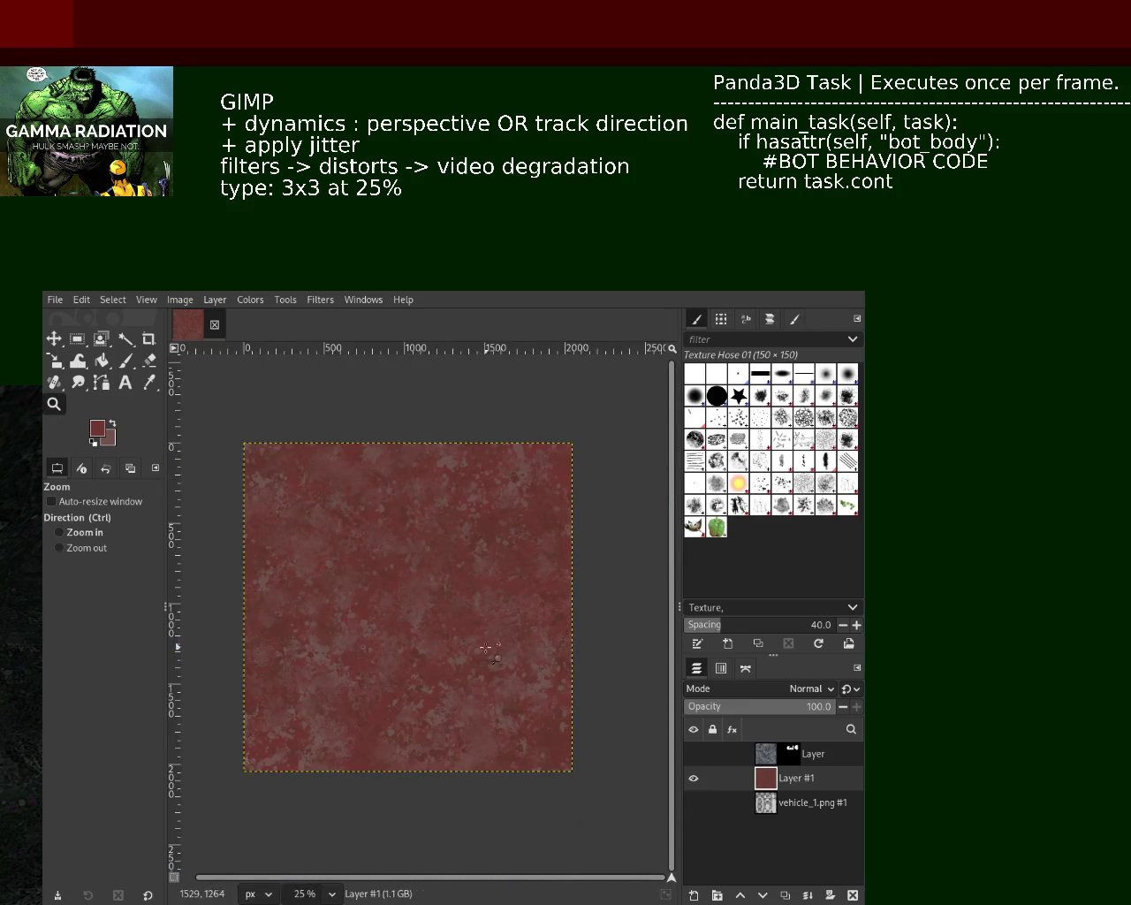
left_click(484, 659, "ctrl")
left_click(568, 680)
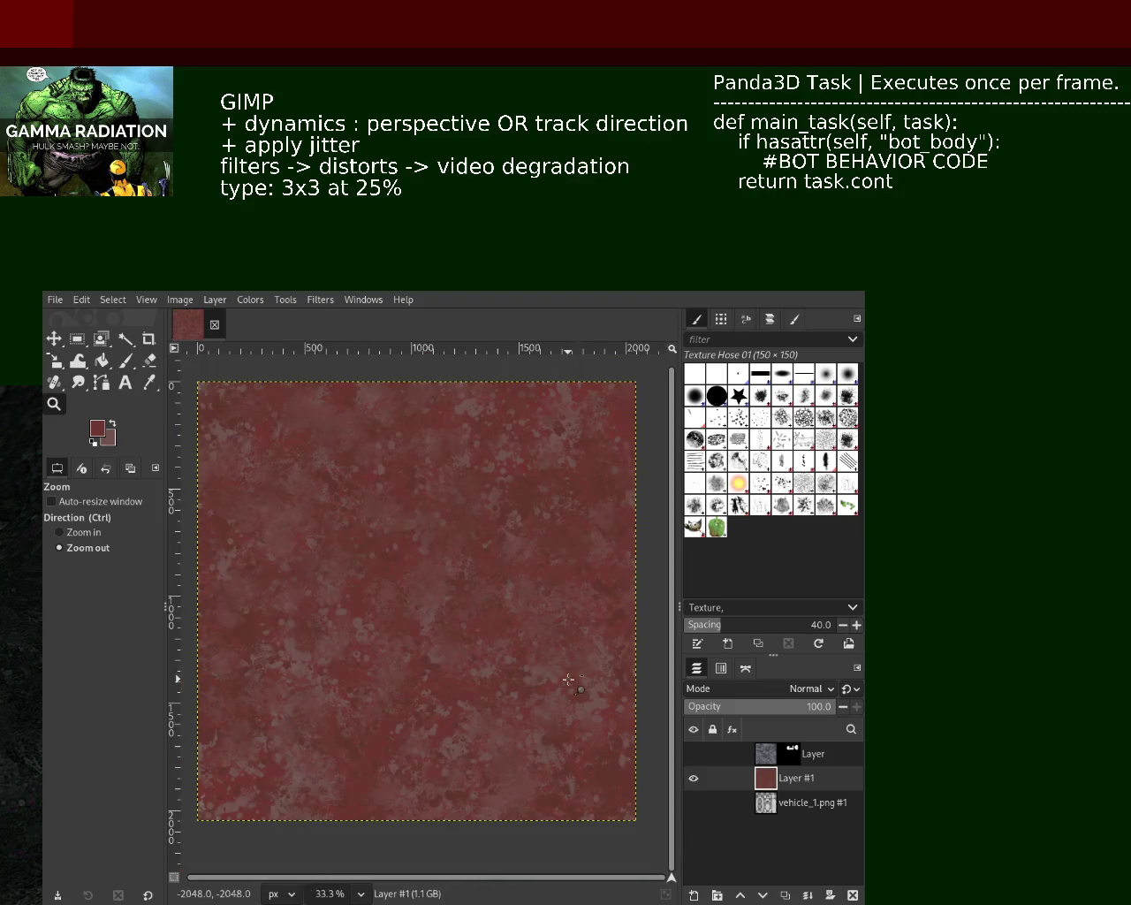
left_click(435, 575, "ctrl")
left_click(465, 638)
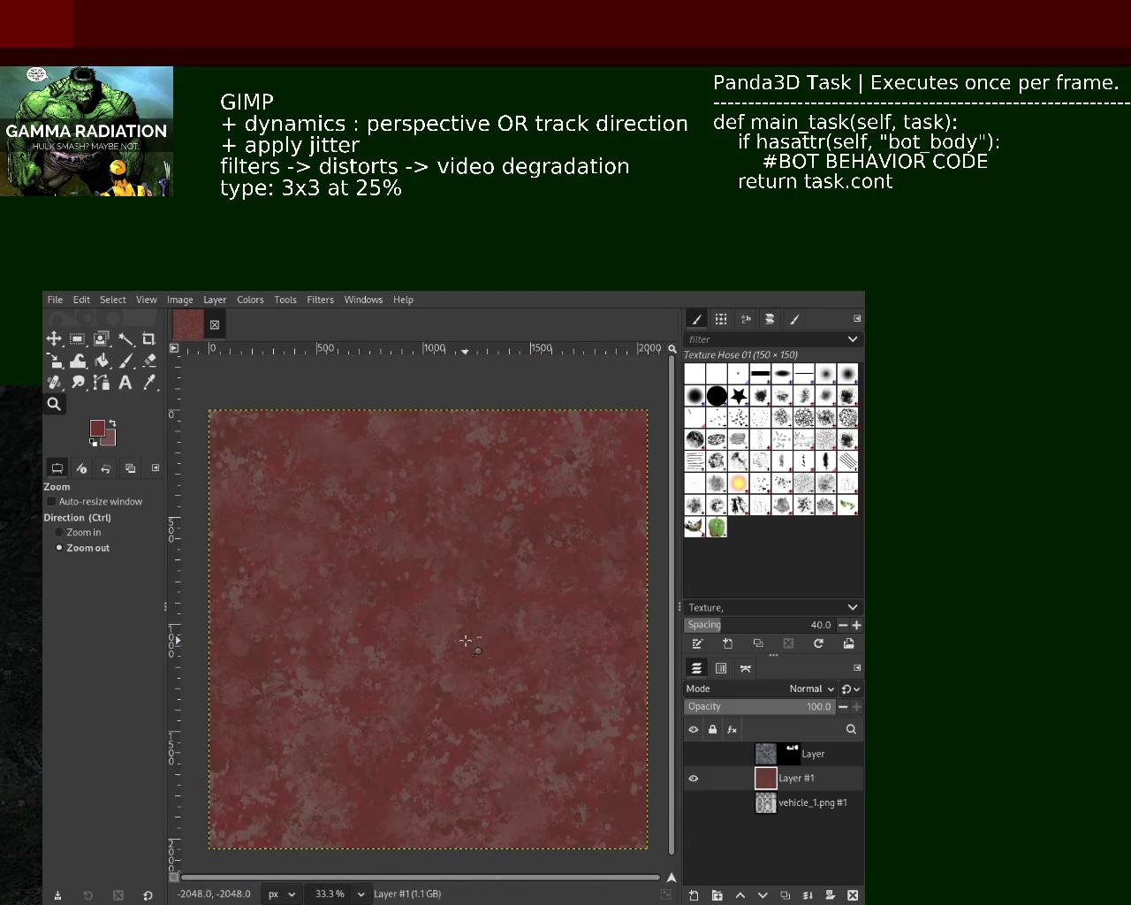
left_click(468, 638, "ctrl")
Step: Save the weathered red texture image into the vehicle_1 models folder
key("ctrl+s")
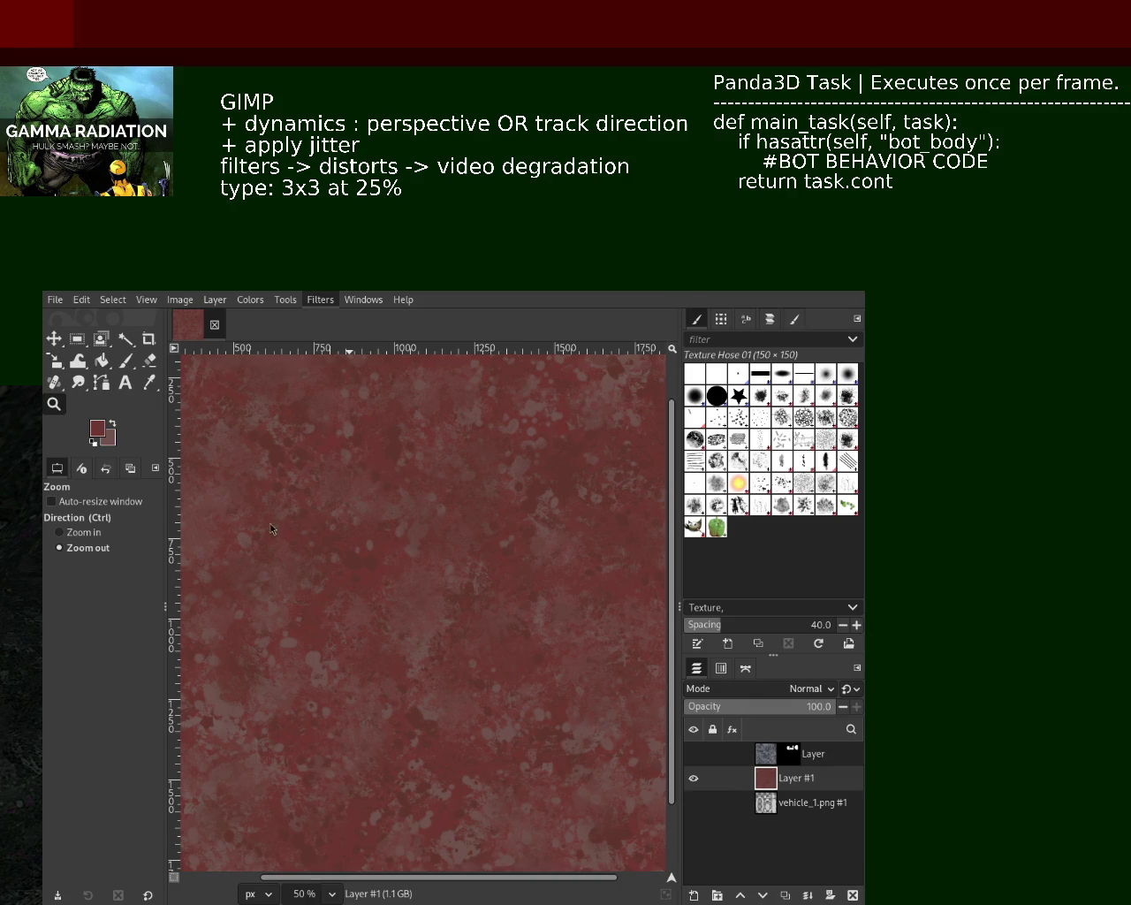
key("ctrl+s")
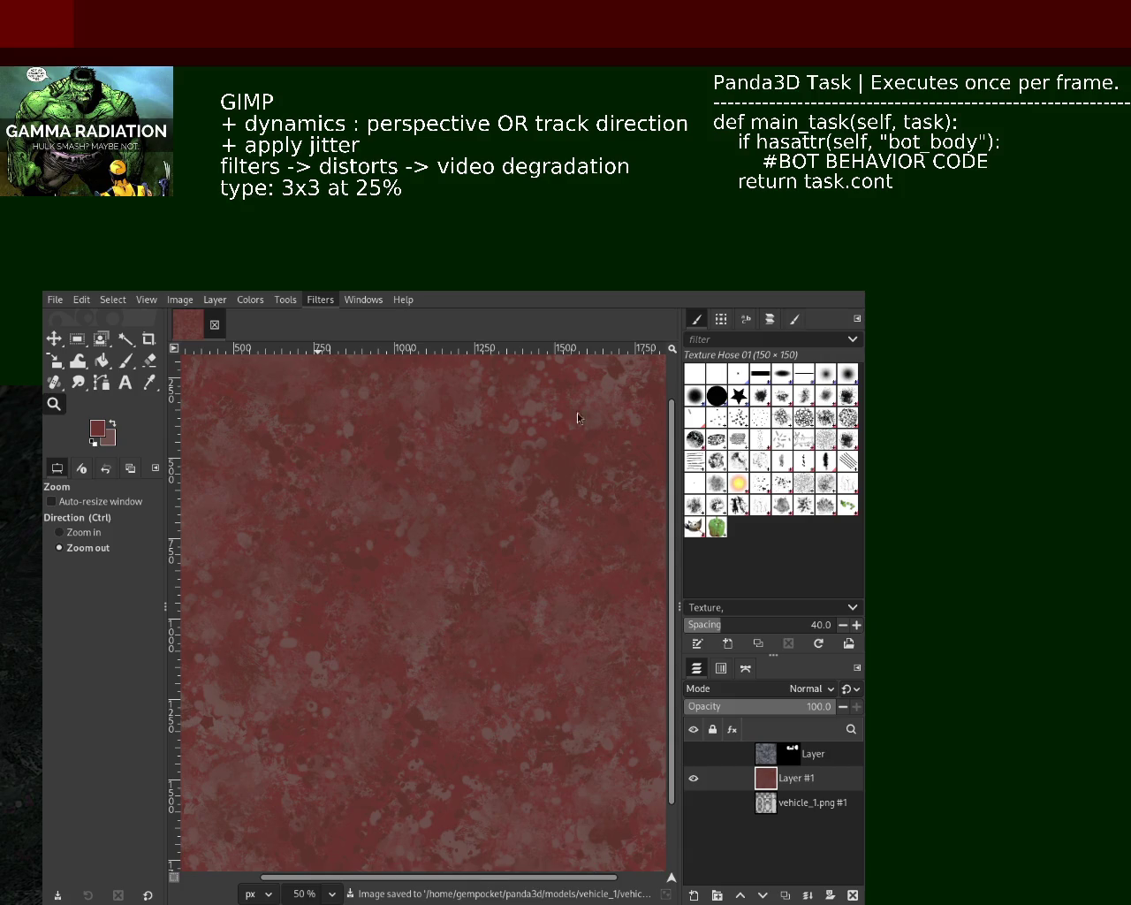
key("ctrl+f")
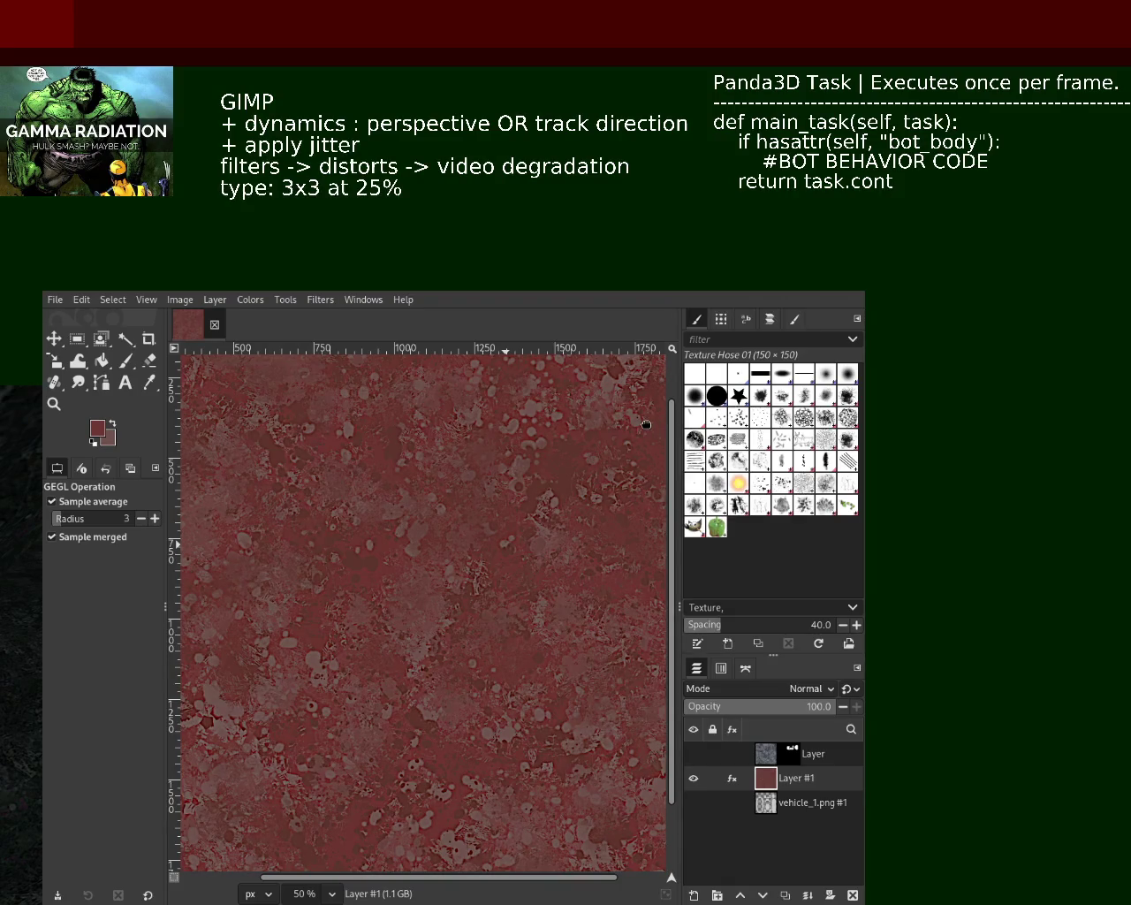
Step: Apply Filters > Distorts > Video Degradation to add a fine woven pattern to Layer #1
key("z")
scroll(637, 530, "left", 1)
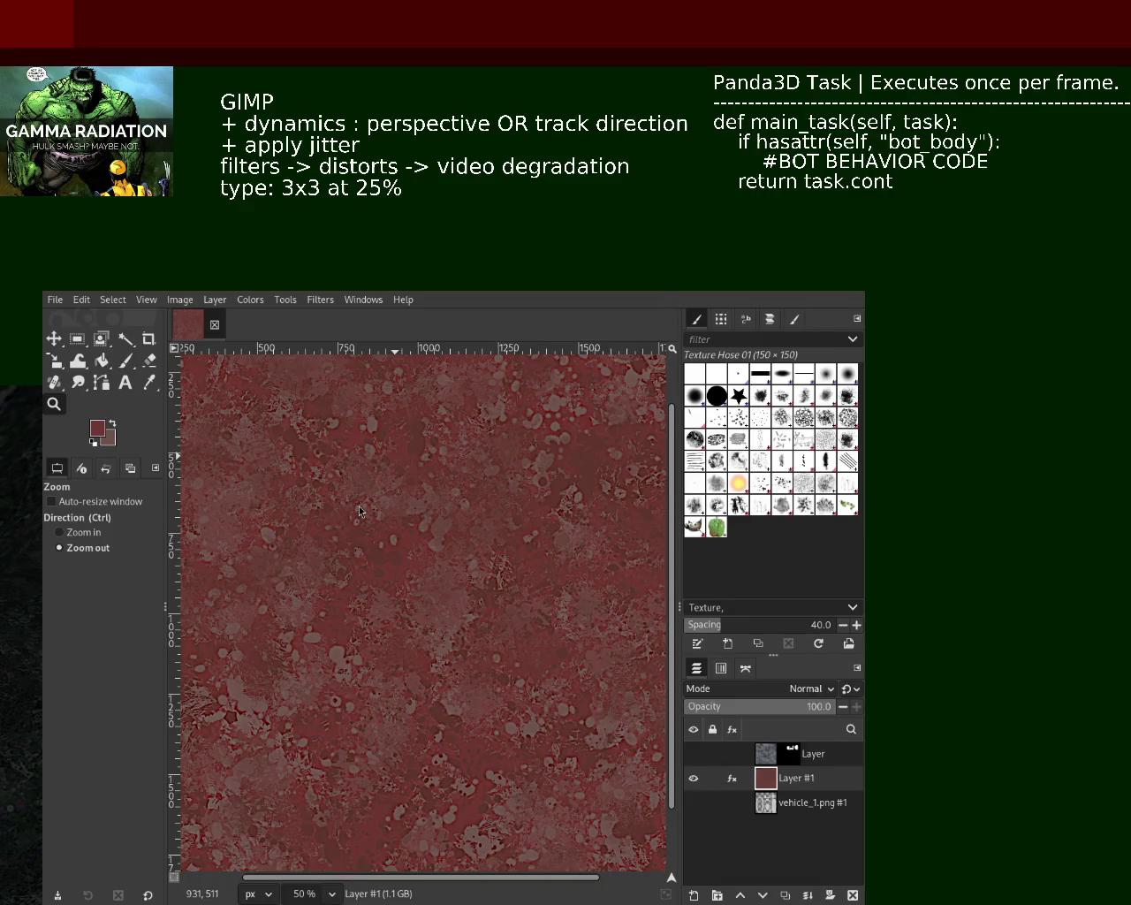
left_click(319, 300)
left_click(424, 580)
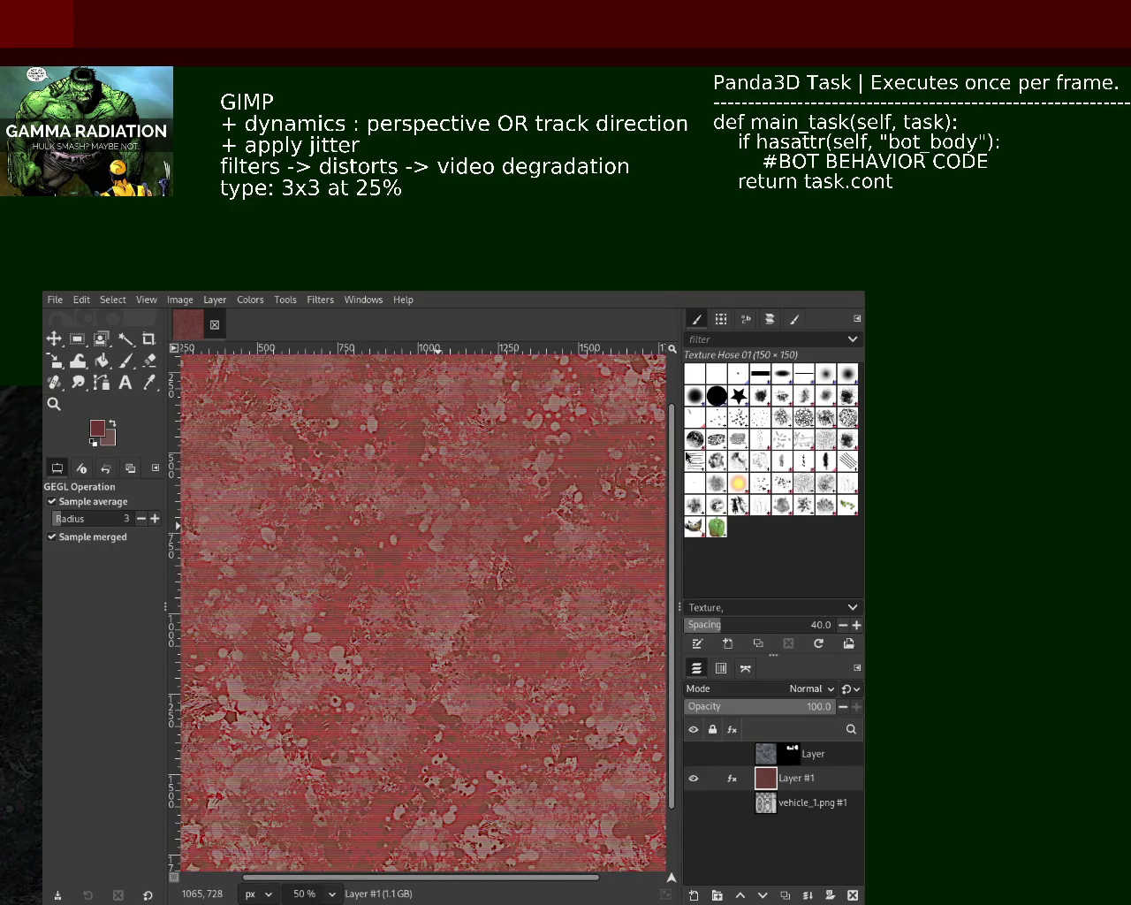
key("Escape")
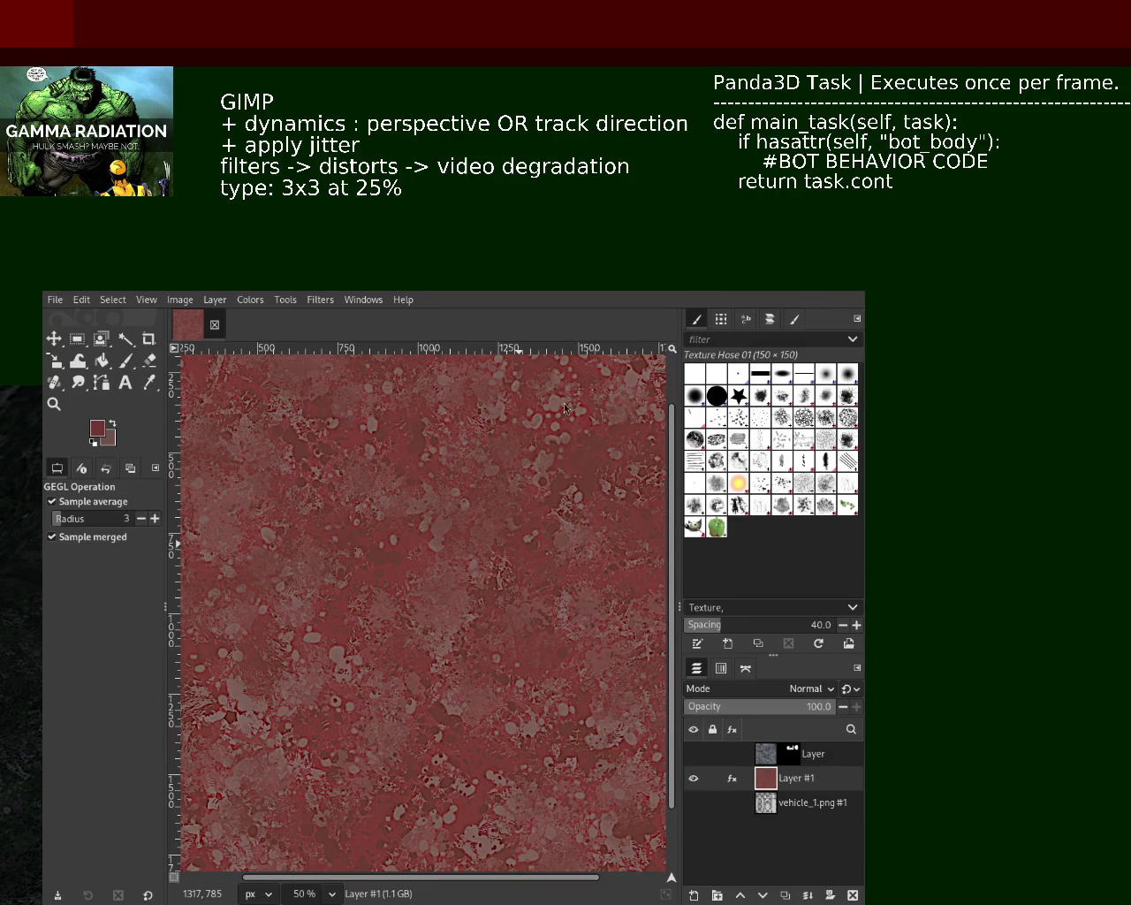
left_click(54, 403)
scroll(467, 543, "up", 3)
scroll(468, 543, "up", 3)
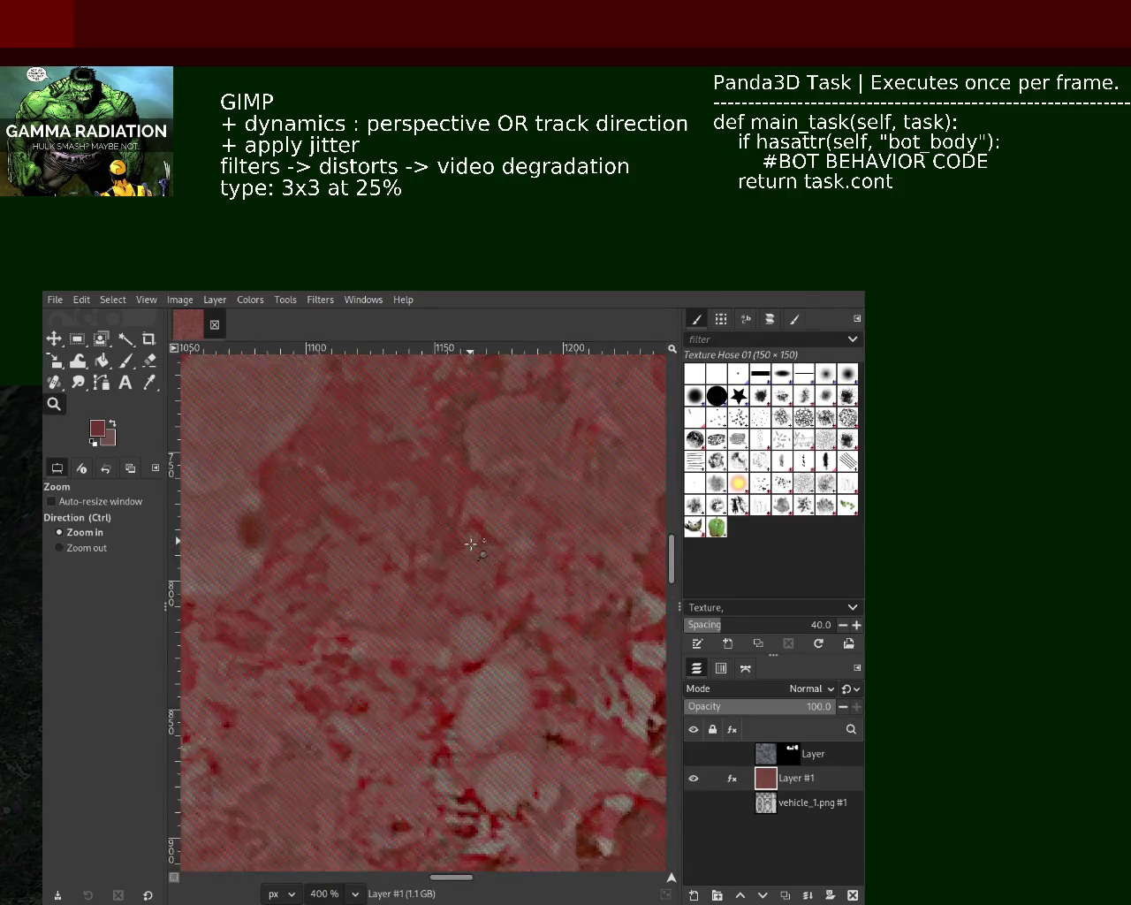
scroll(471, 543, "up", 1)
scroll(471, 543, "down", 3)
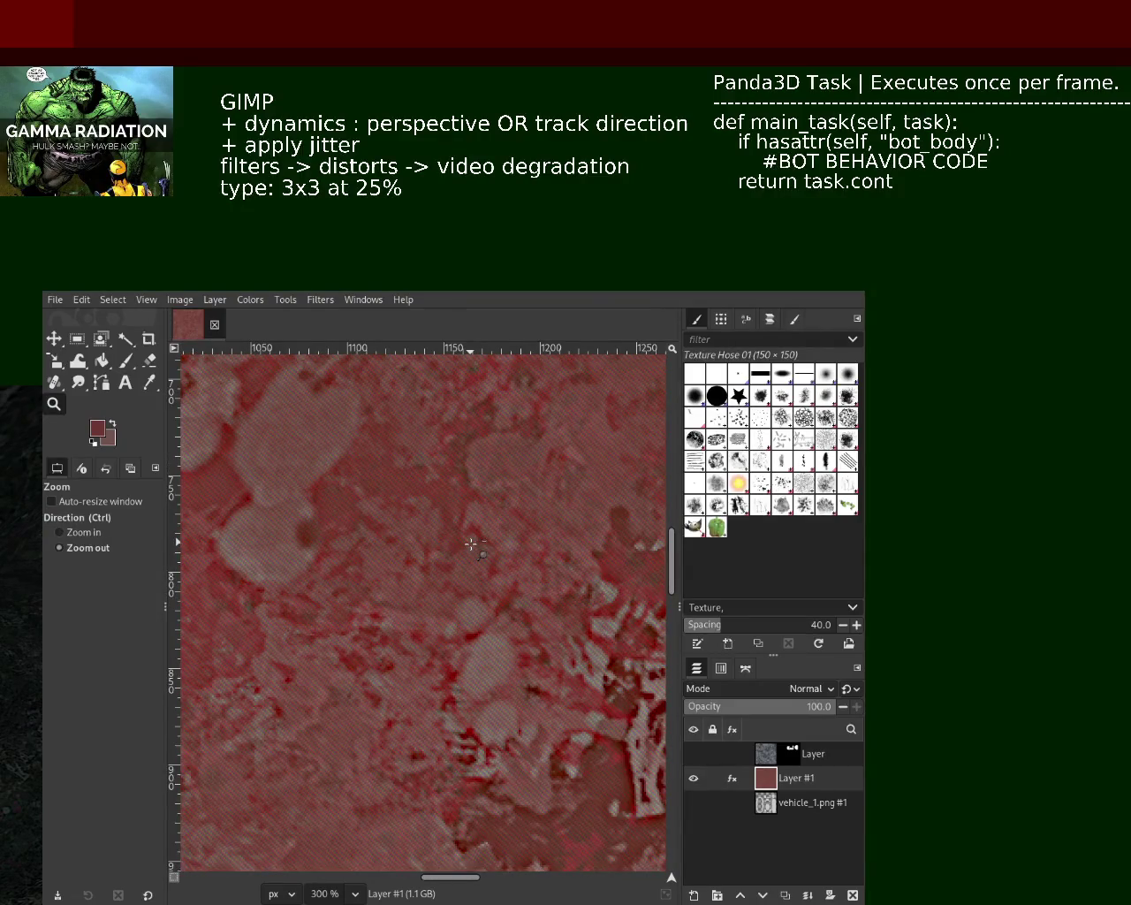
scroll(471, 544, "down", 3)
scroll(471, 543, "down", 2)
scroll(471, 543, "up", 2)
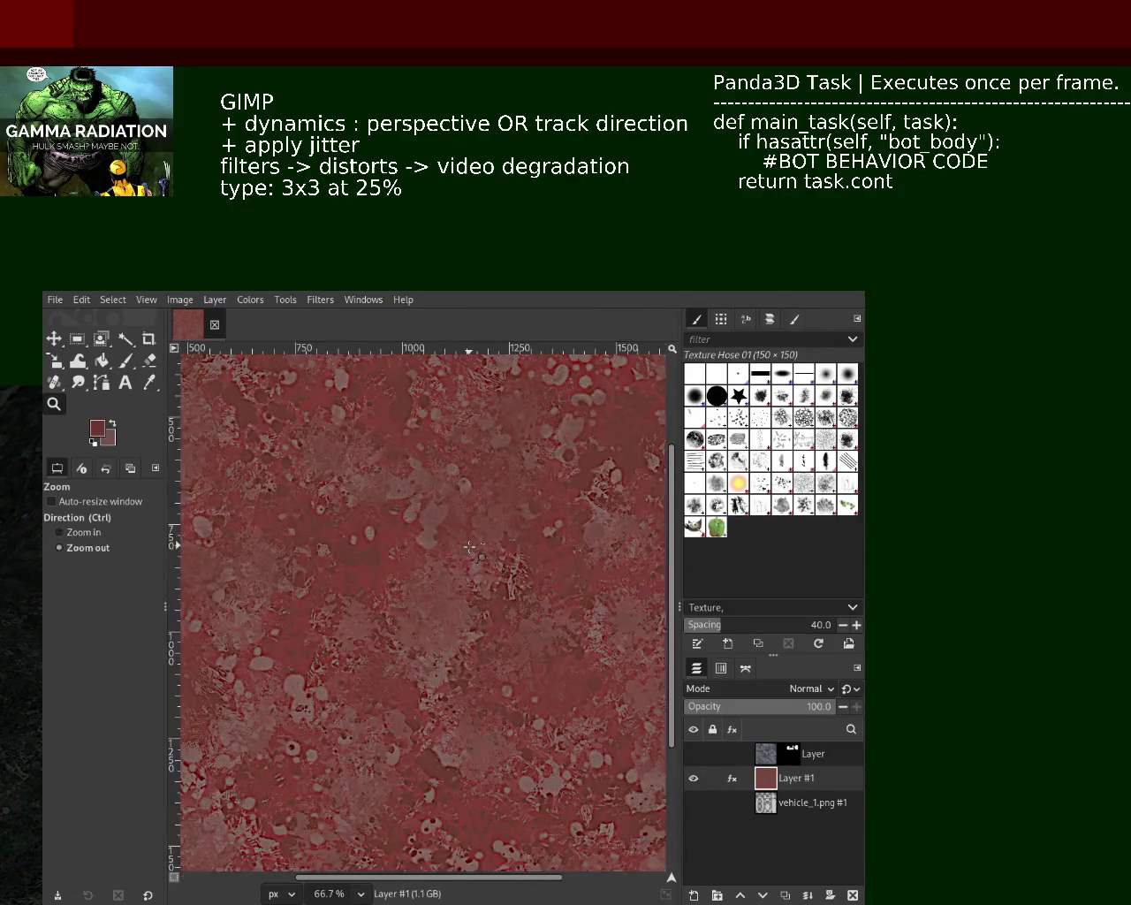
scroll(470, 546, "down", 1)
scroll(470, 546, "up", 1)
scroll(451, 555, "up", 1)
scroll(451, 555, "down", 1)
scroll(452, 555, "up", 1)
scroll(452, 552, "down", 2)
scroll(453, 539, "up", 1)
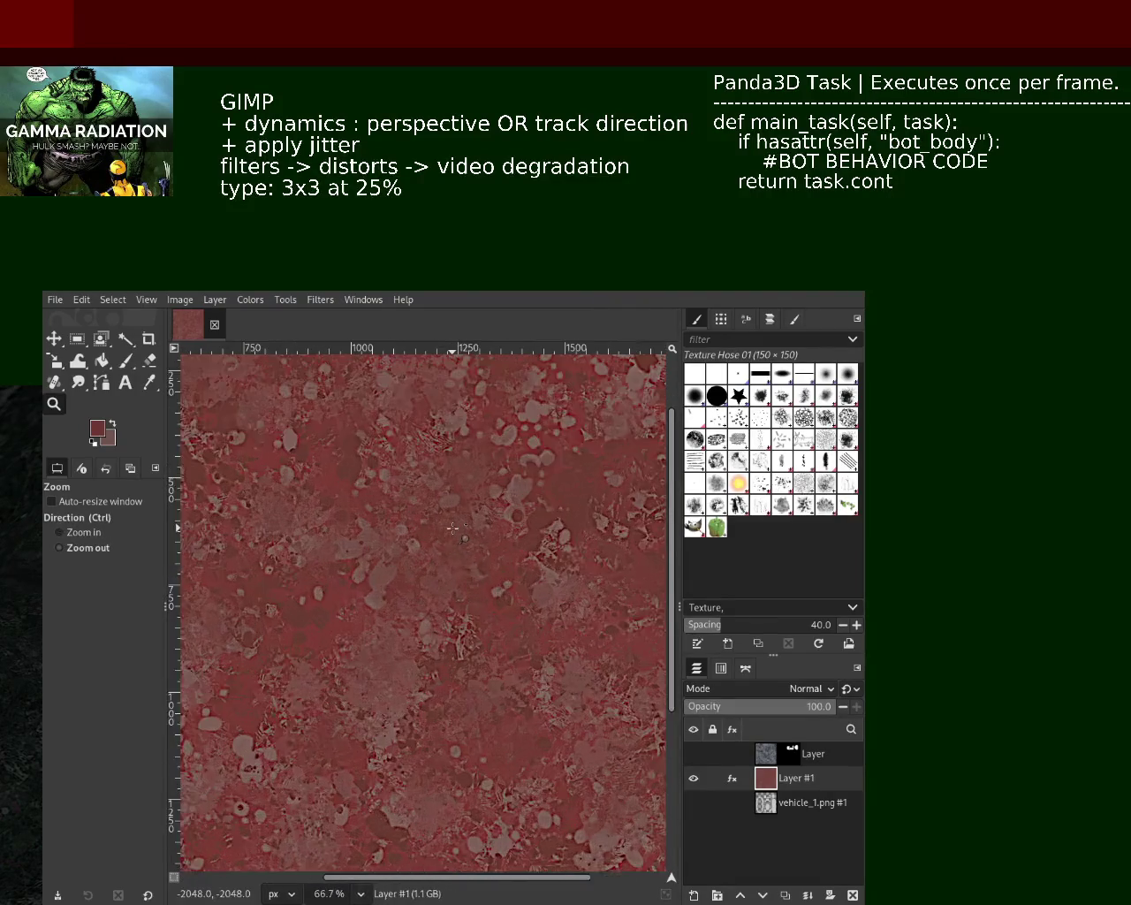
scroll(452, 527, "down", 3)
scroll(453, 528, "up", 3)
scroll(477, 508, "up", 1)
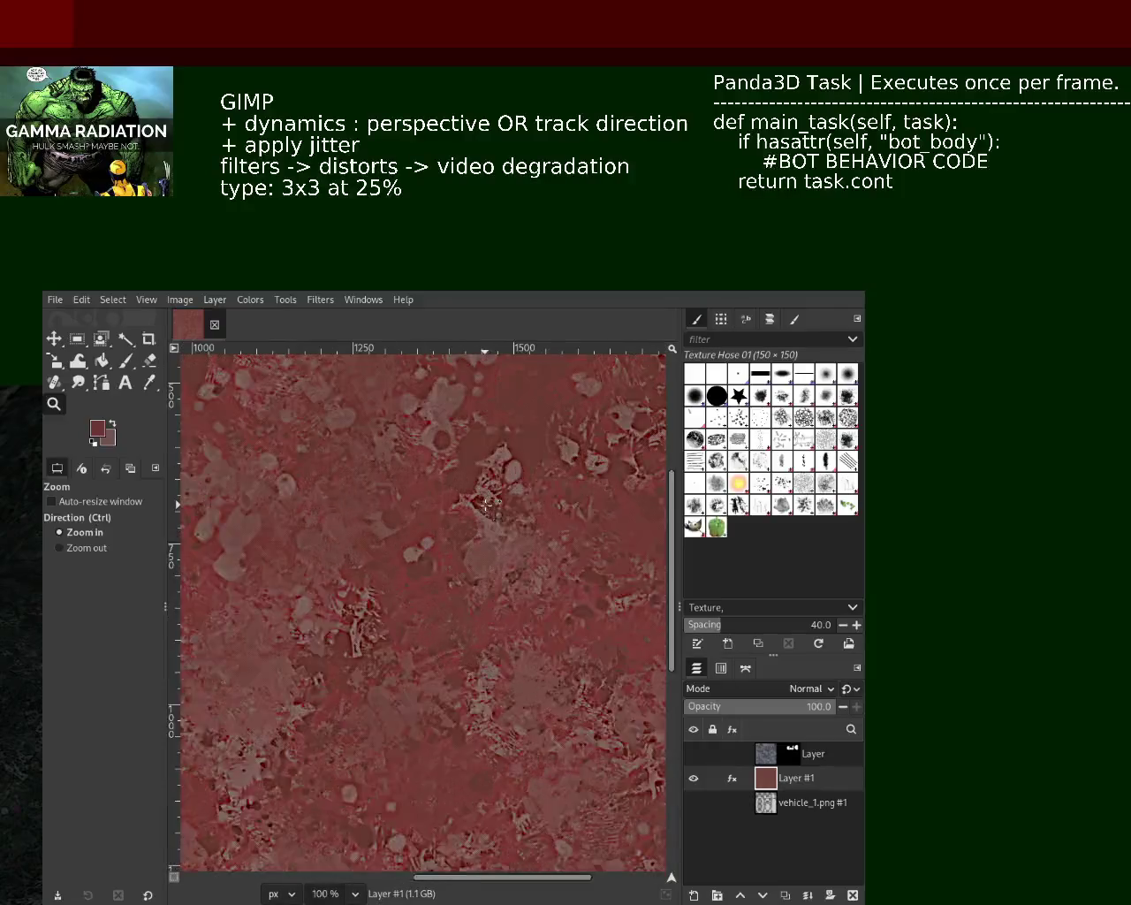
scroll(486, 505, "up", 1)
scroll(485, 574, "down", 1)
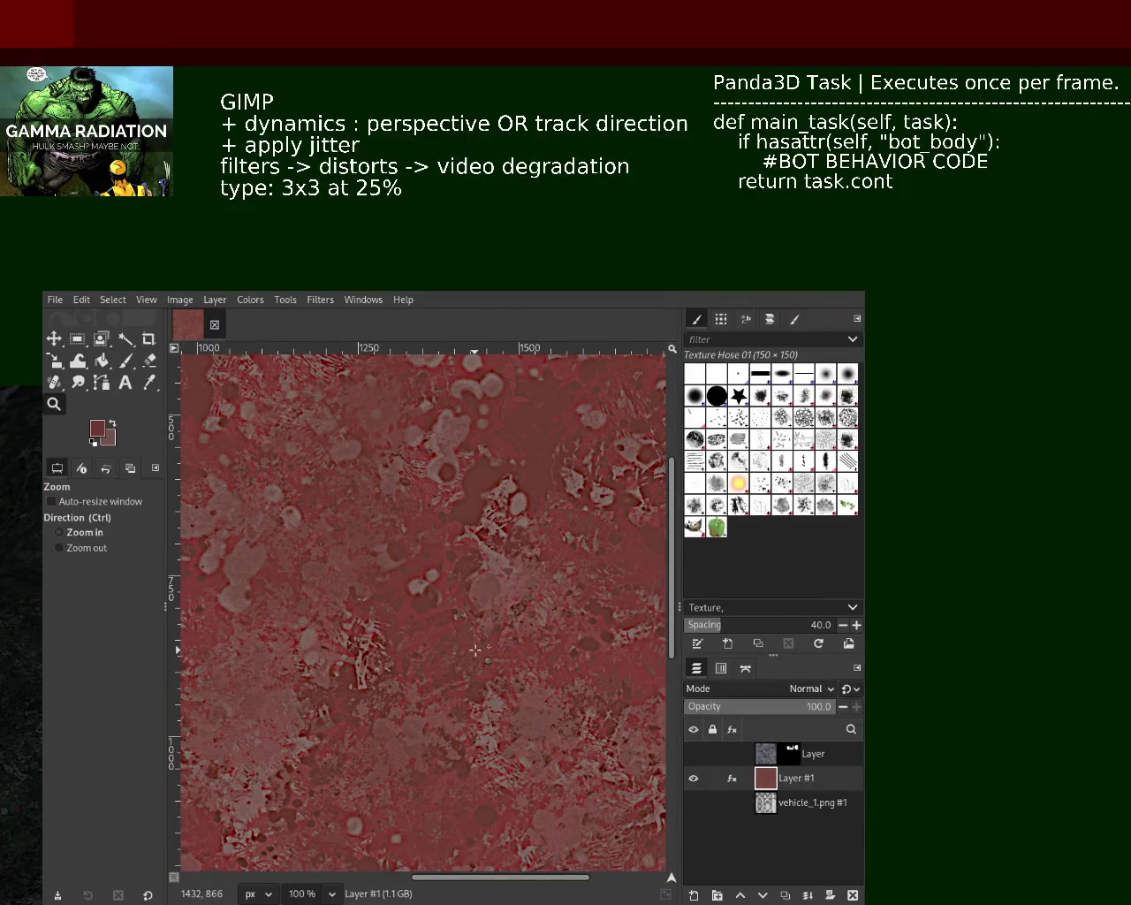
scroll(484, 643, "down", 1)
scroll(484, 643, "down", 3)
scroll(307, 468, "up", 2)
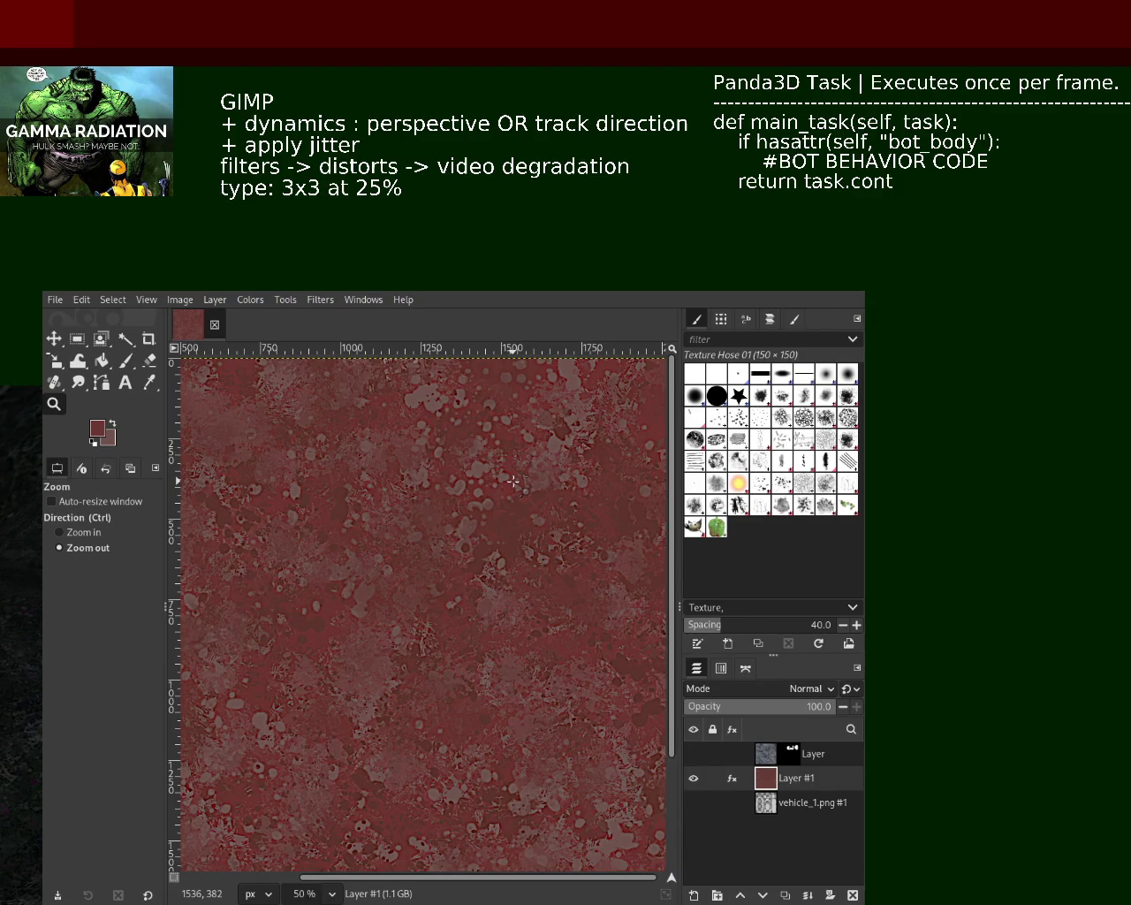
Step: Save the image, hide Layer #1, and zoom to fit the whole UV layout
key("ctrl+s")
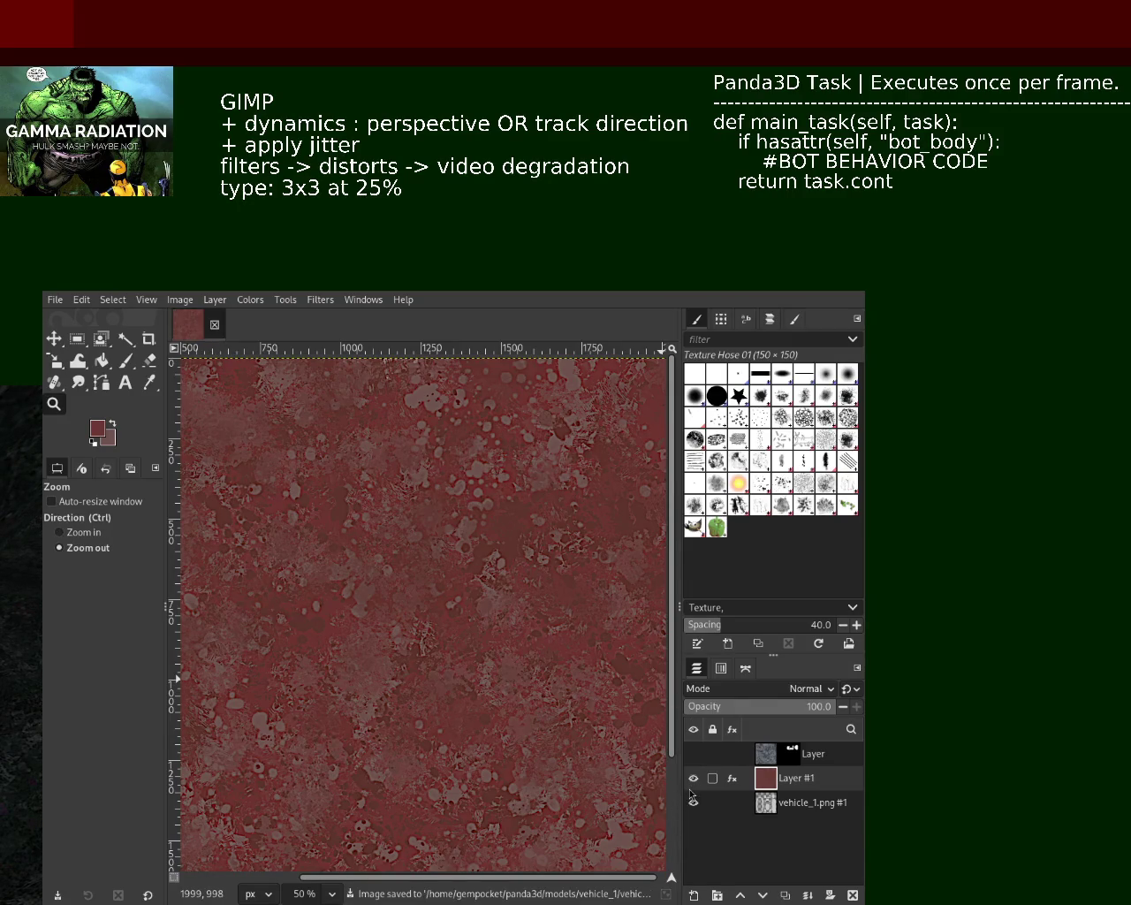
left_click(694, 803, "shift")
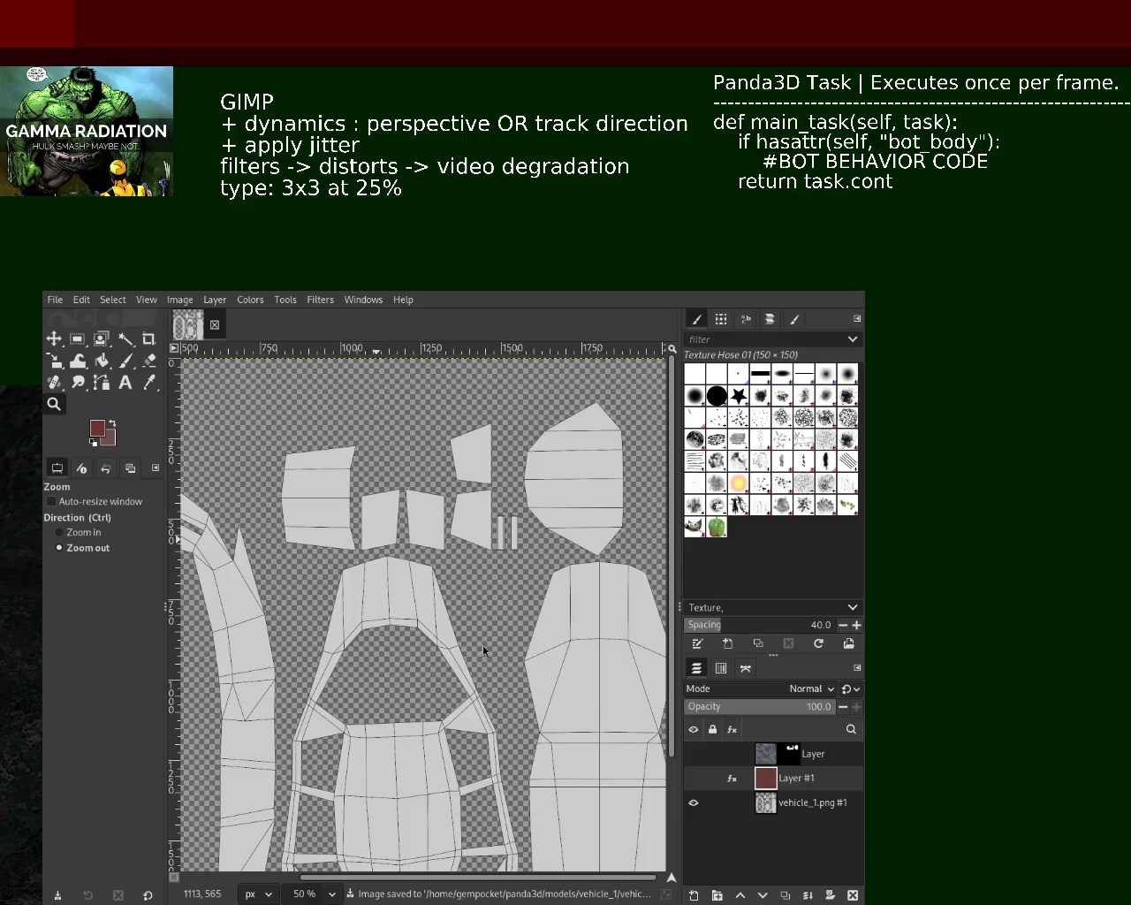
left_click(372, 521)
left_click(371, 521)
left_click(376, 574, "ctrl")
left_click(379, 626)
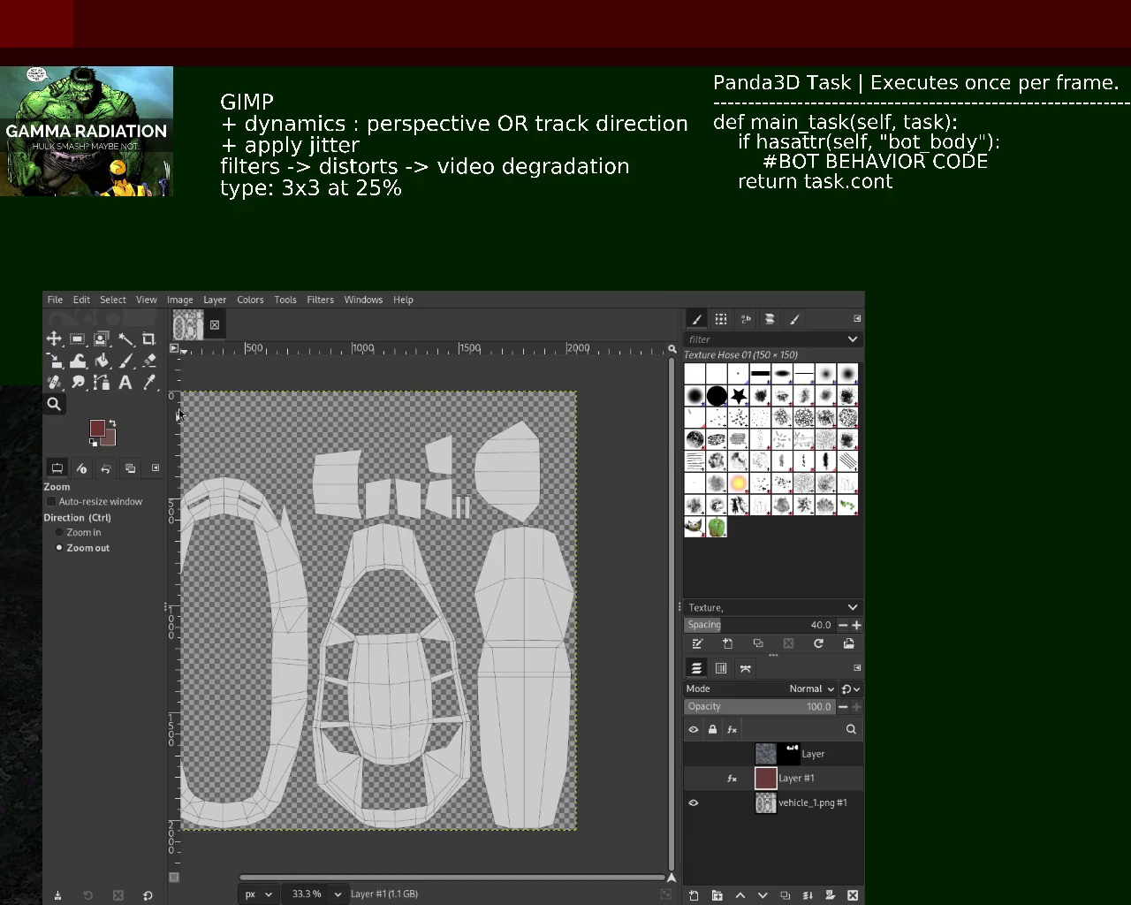
Step: Fuzzy-select the car-body UV piece and make Layer #1 the active layer
left_click(125, 339)
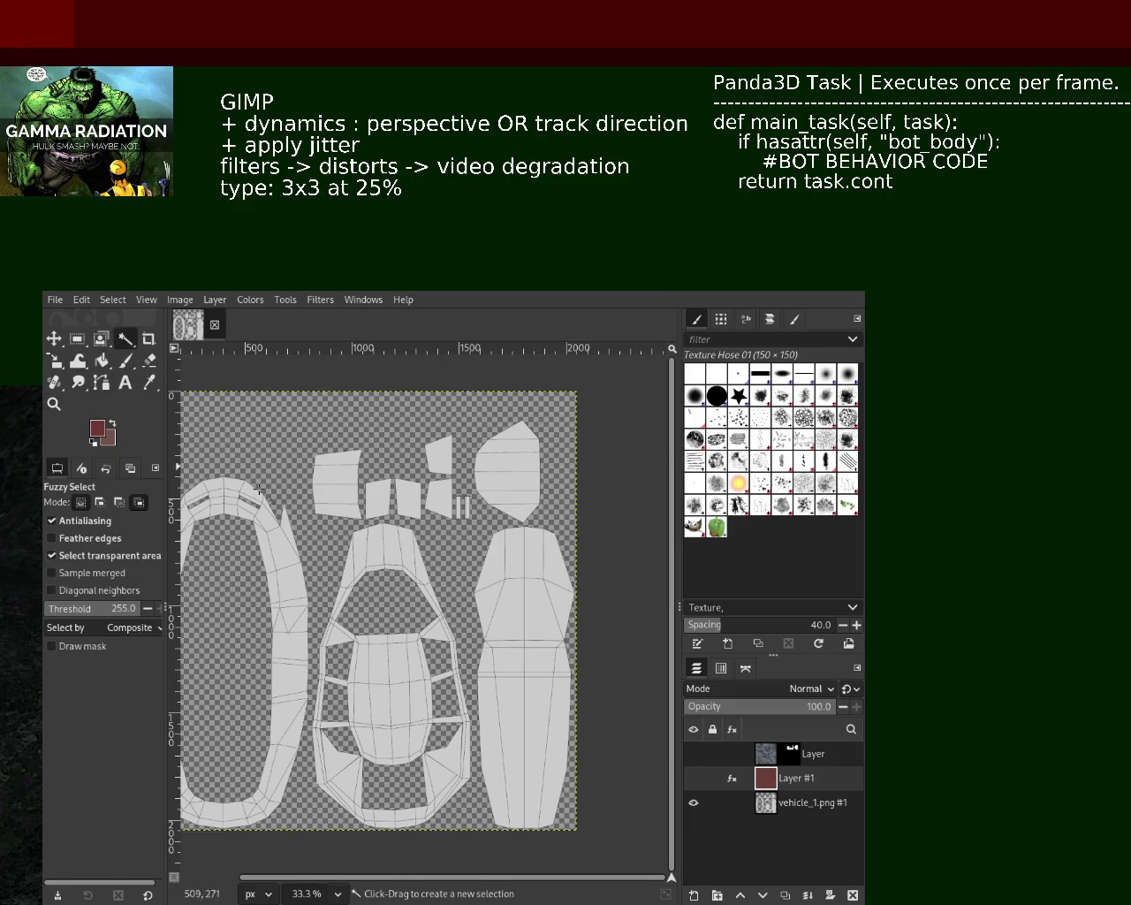
left_click(479, 658)
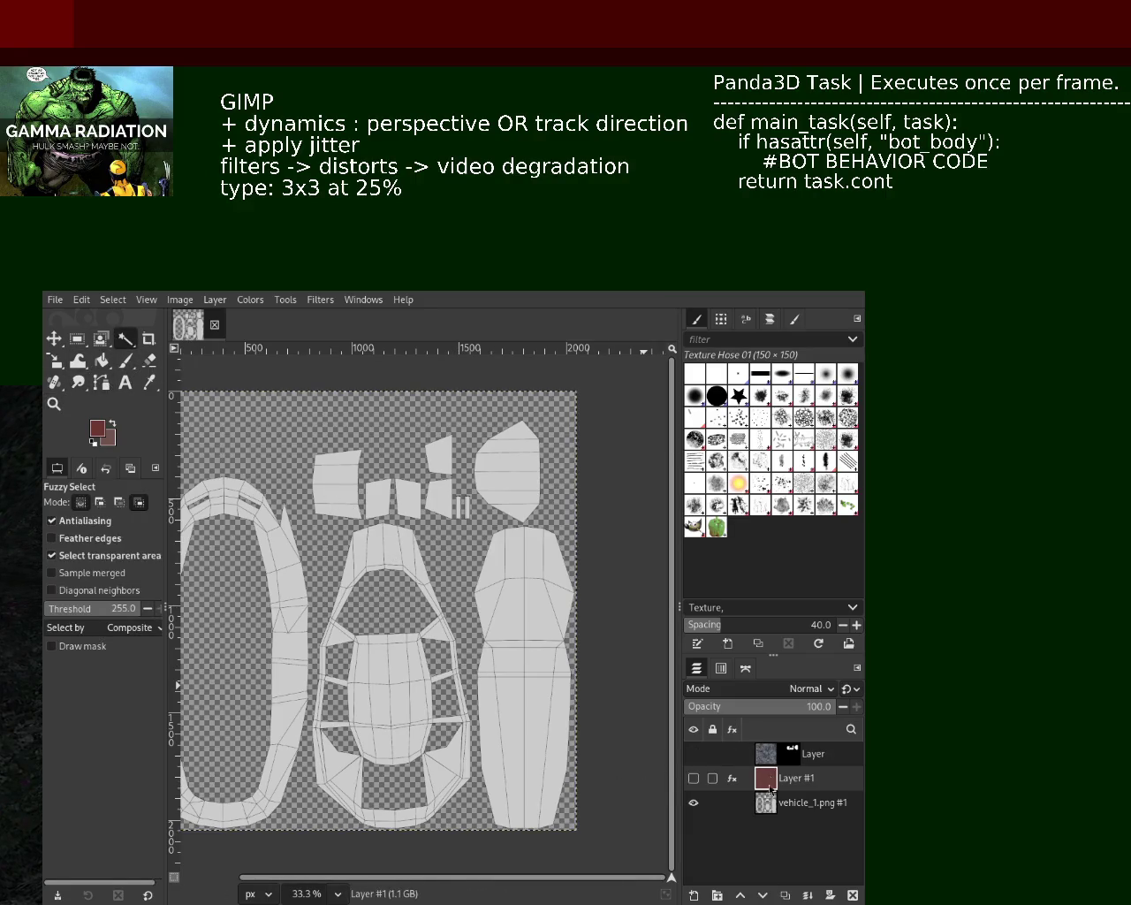
left_click(796, 803)
mouse_move(694, 802)
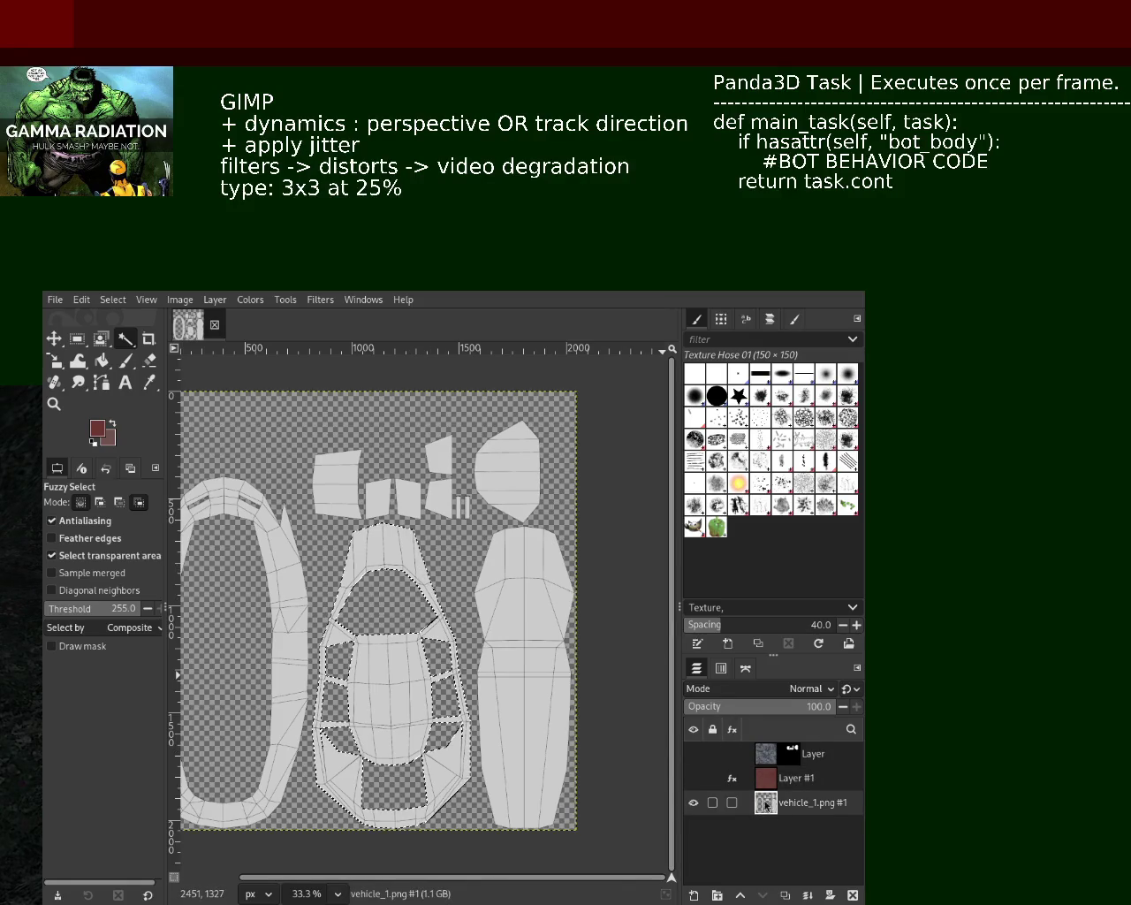
left_click(782, 780)
Step: Mask Layer #1 to the body-piece selection, show it again, and clear the selection
left_click(831, 898, "shift")
left_click(694, 778)
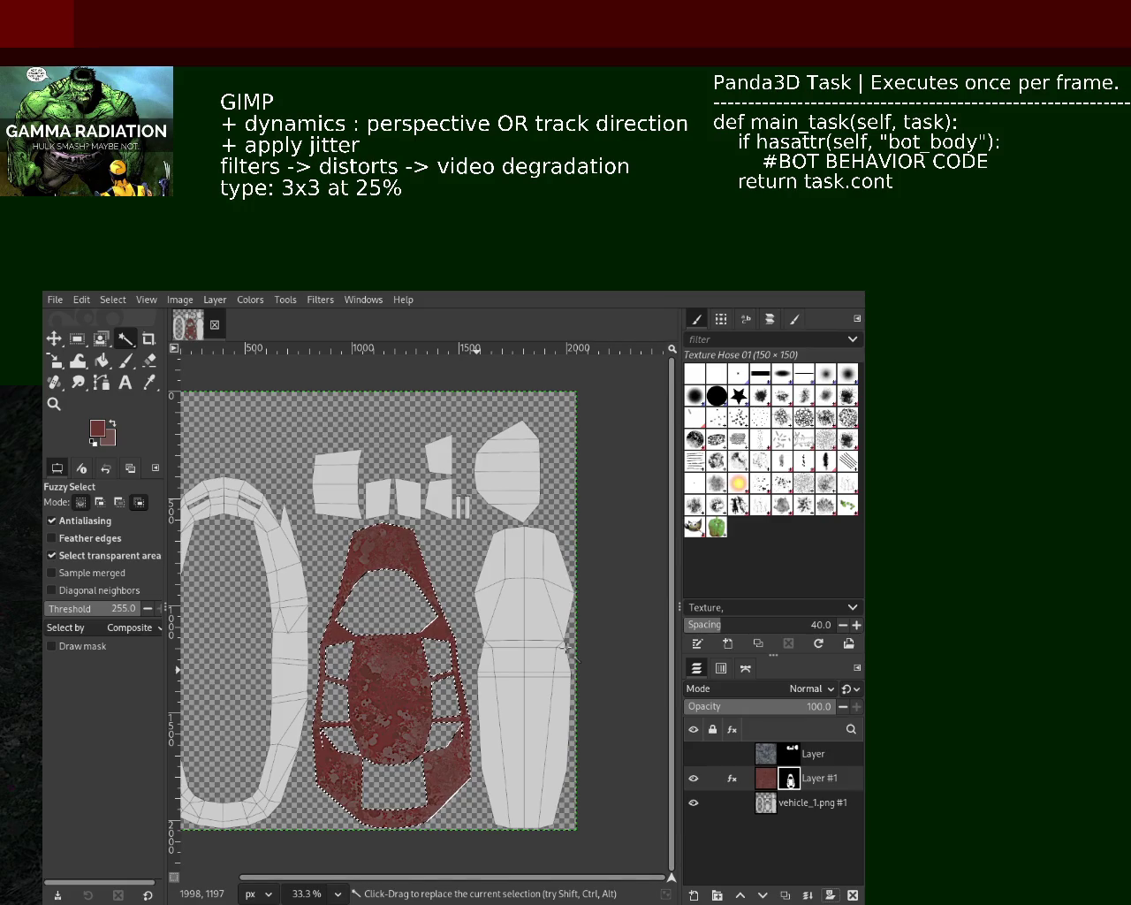
mouse_move(795, 754)
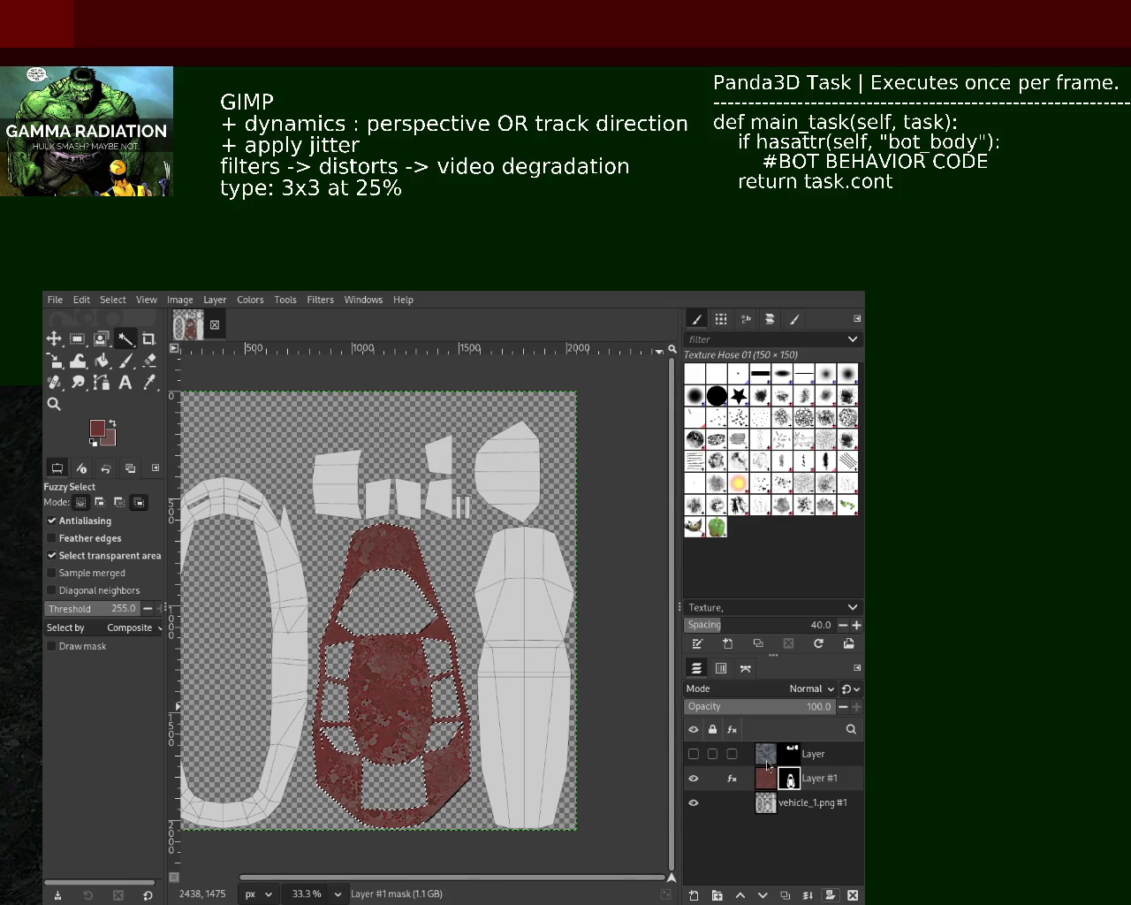
key("ctrl+shift+a")
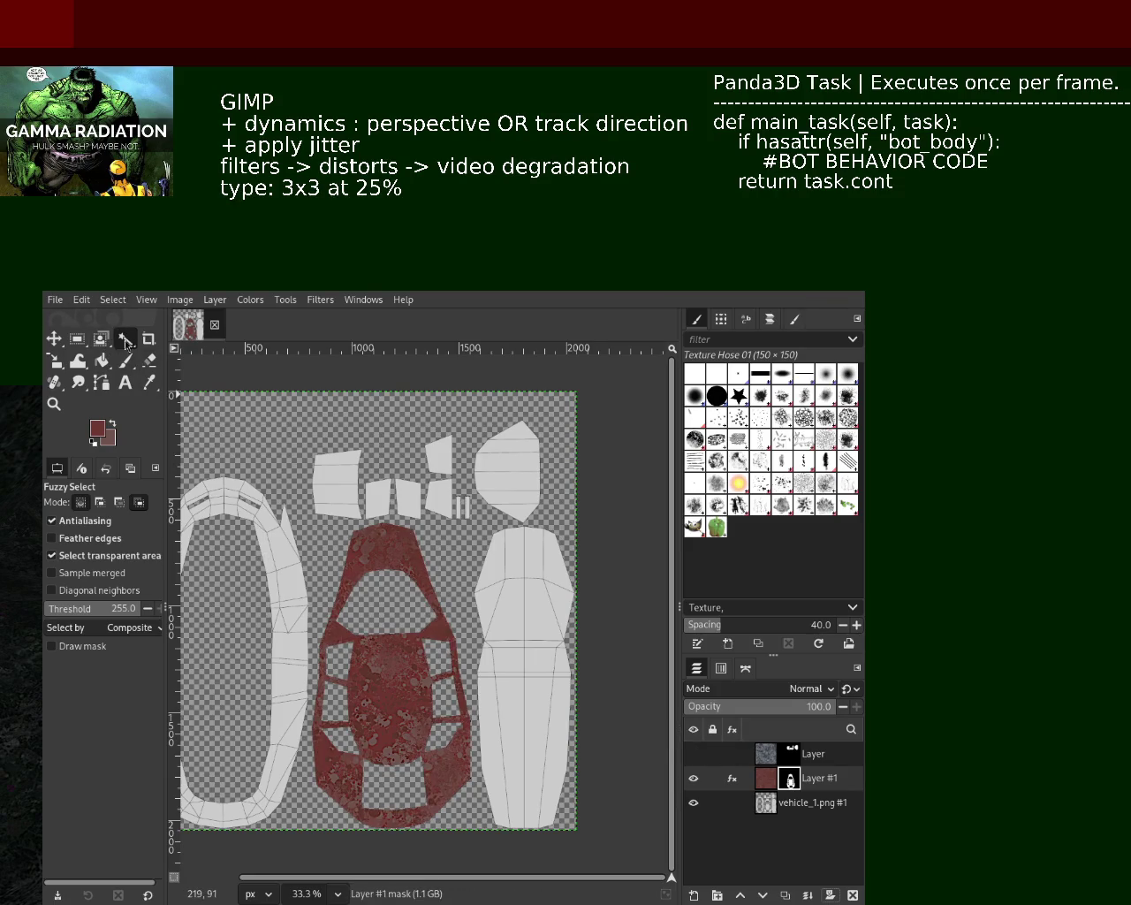
Step: Fuzzy-select the four window pieces on vehicle_1.png, then select and show the blue-grey texture layer
left_click(403, 517)
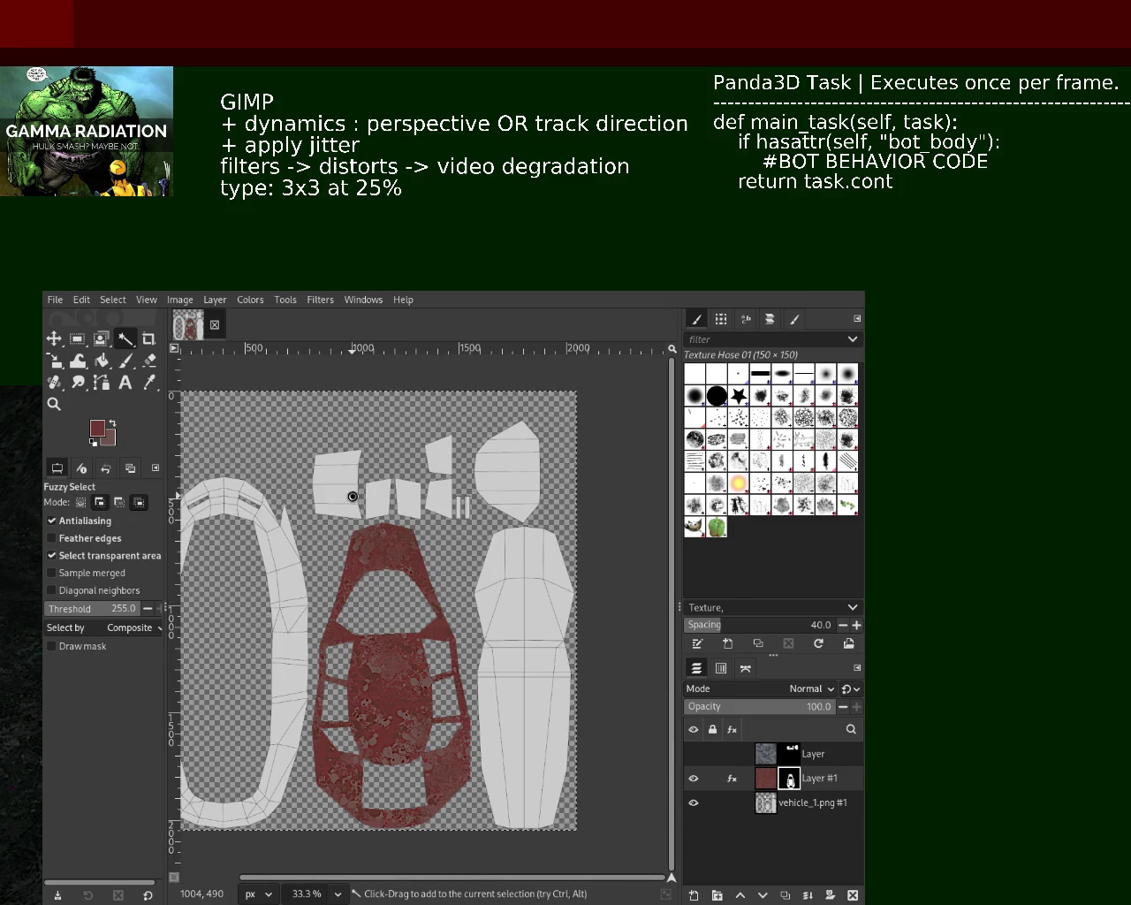
left_click(834, 799)
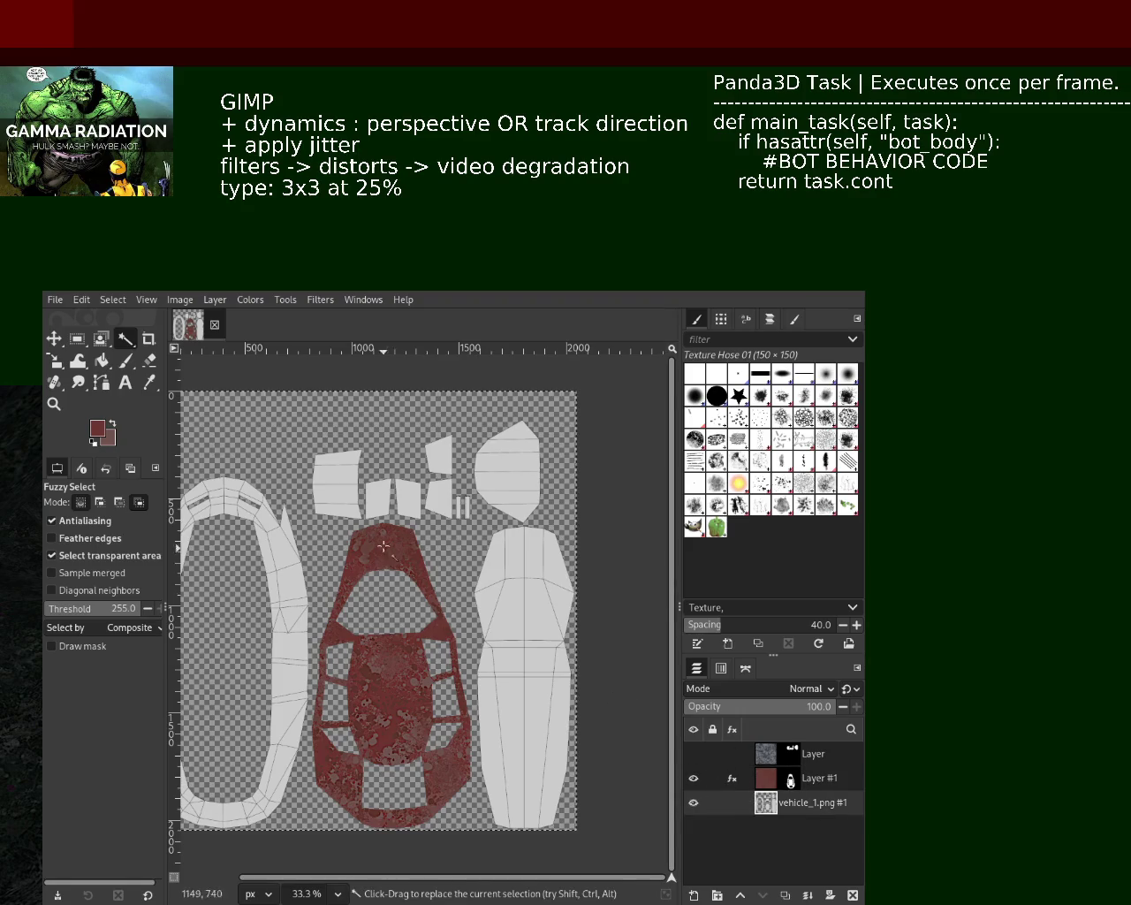
left_click(406, 499, "shift")
left_click(439, 500, "shift")
left_click(439, 455, "shift")
left_click(514, 475, "shift")
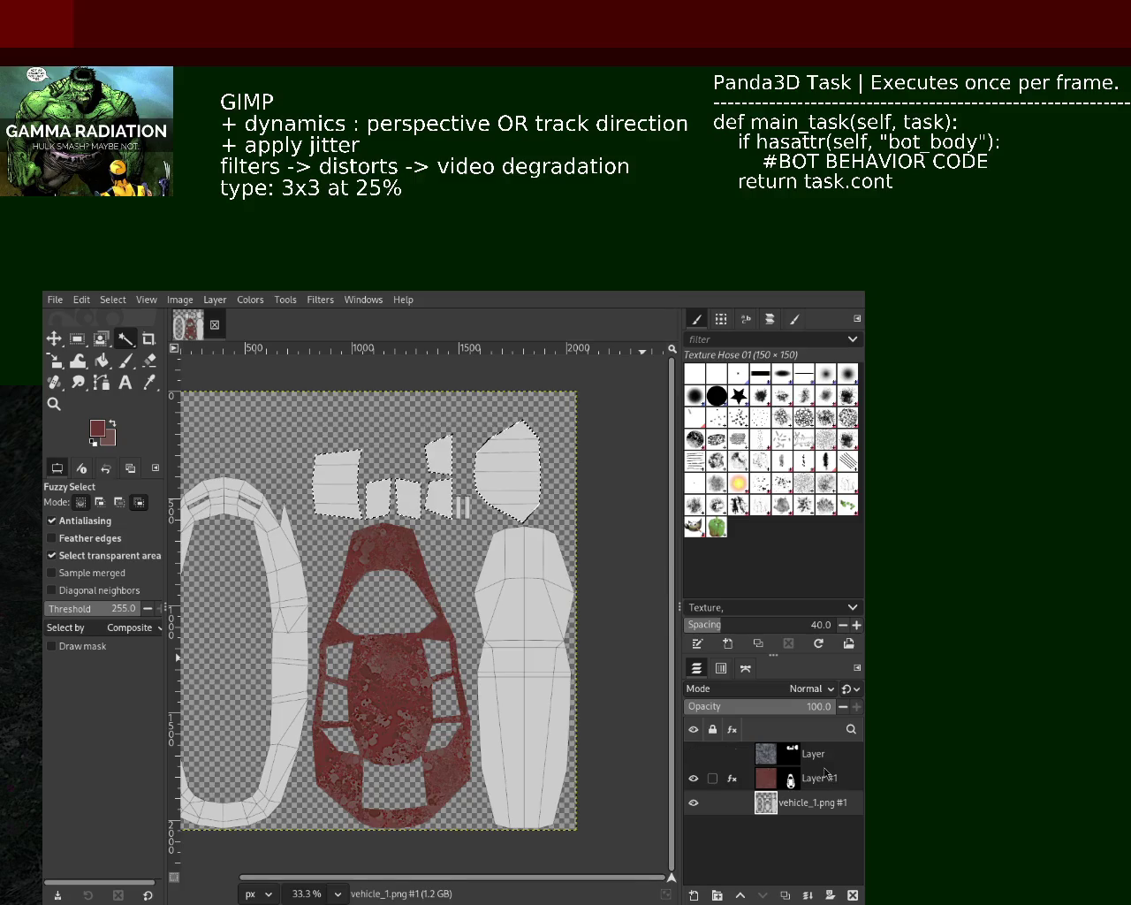
left_click(769, 753)
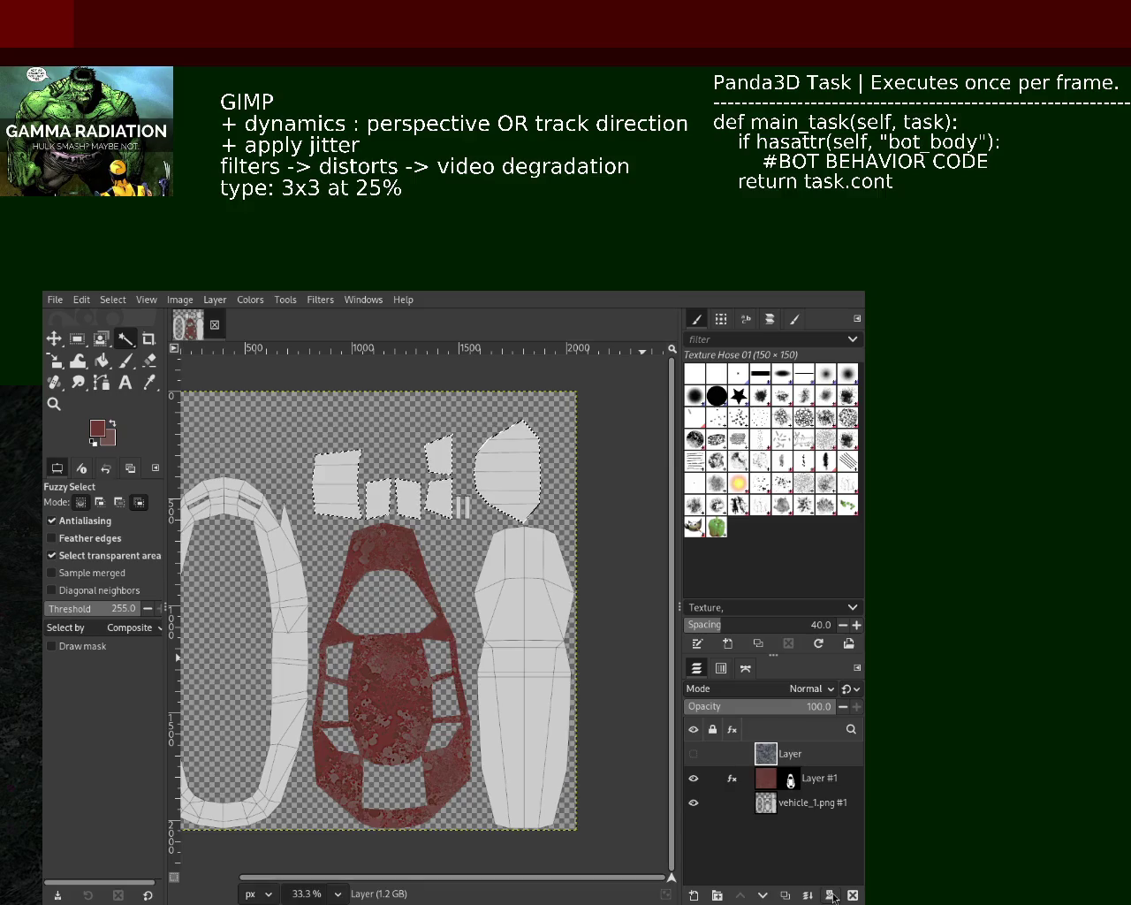
left_click(693, 753)
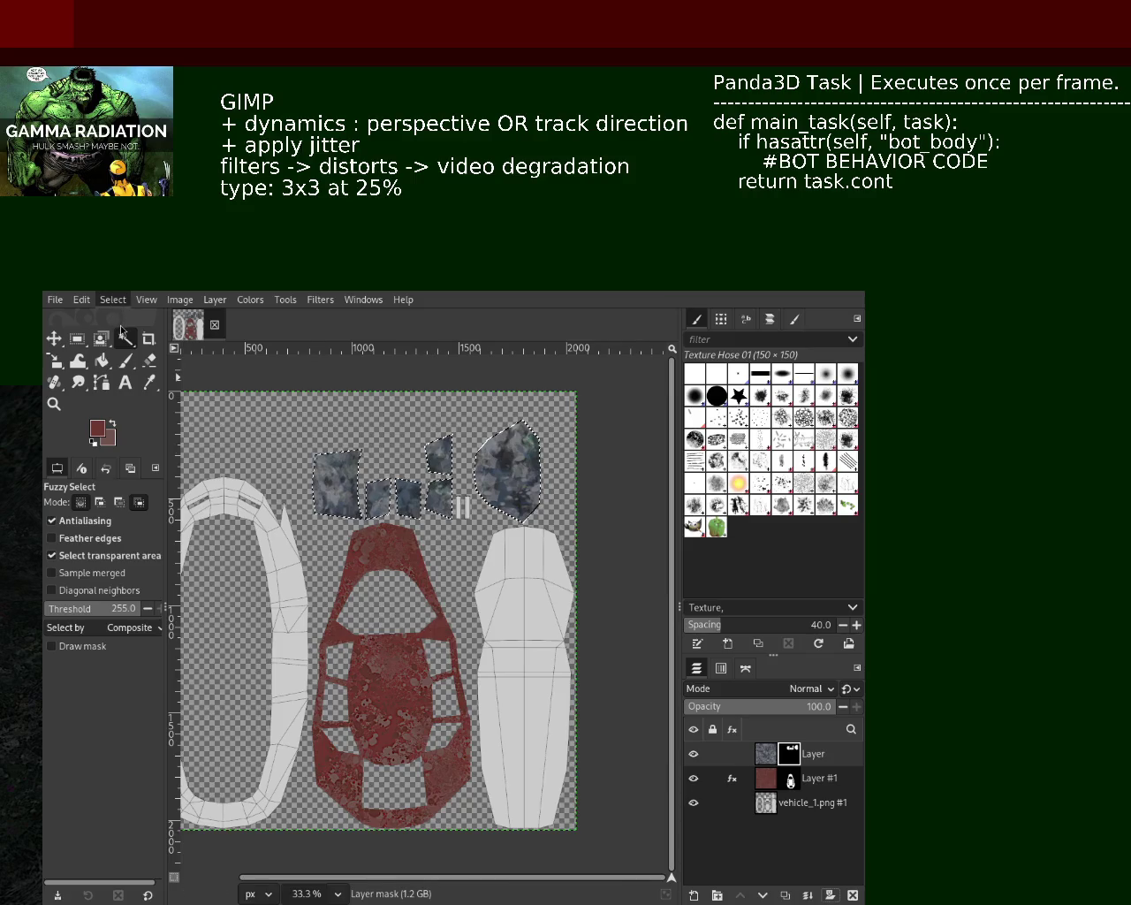
Step: Clear the selection around the window pieces and save the texture image
key("ctrl+shift+a")
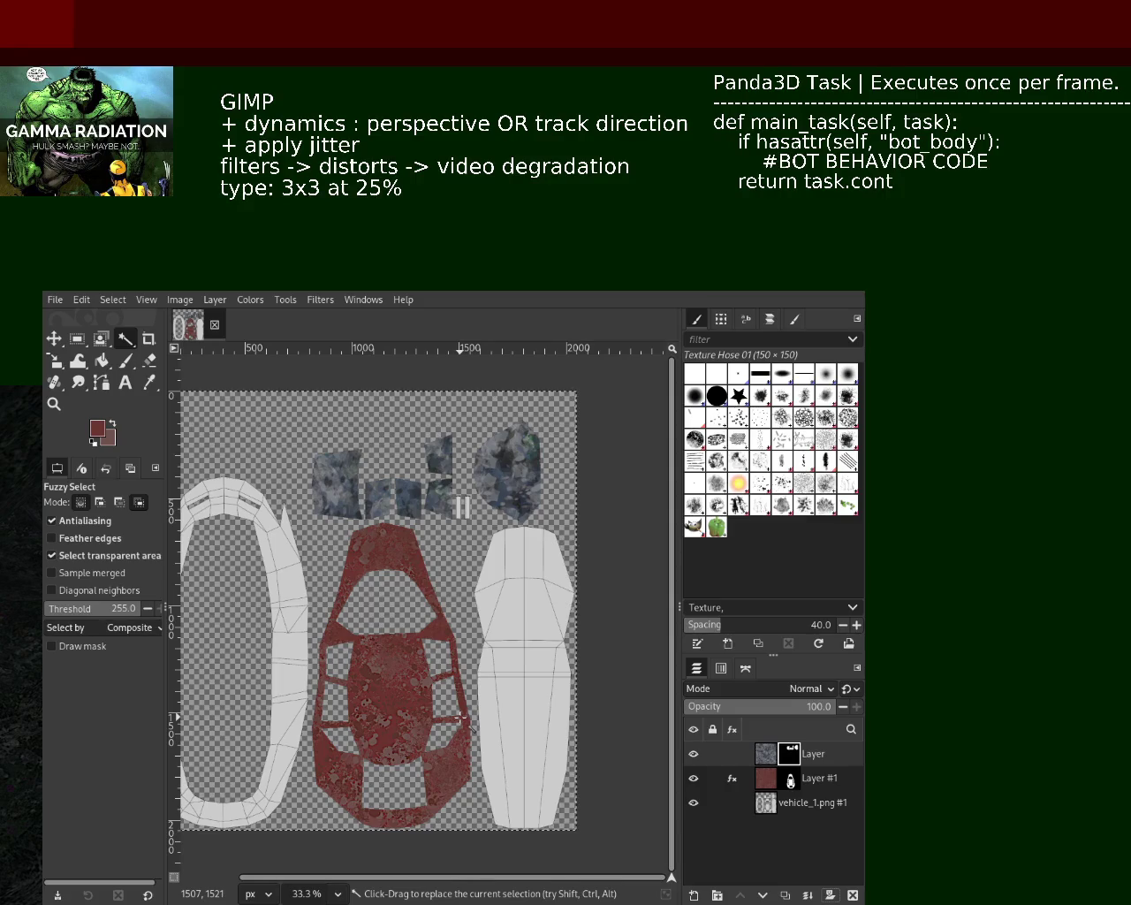
key("ctrl+s")
left_click(53, 404)
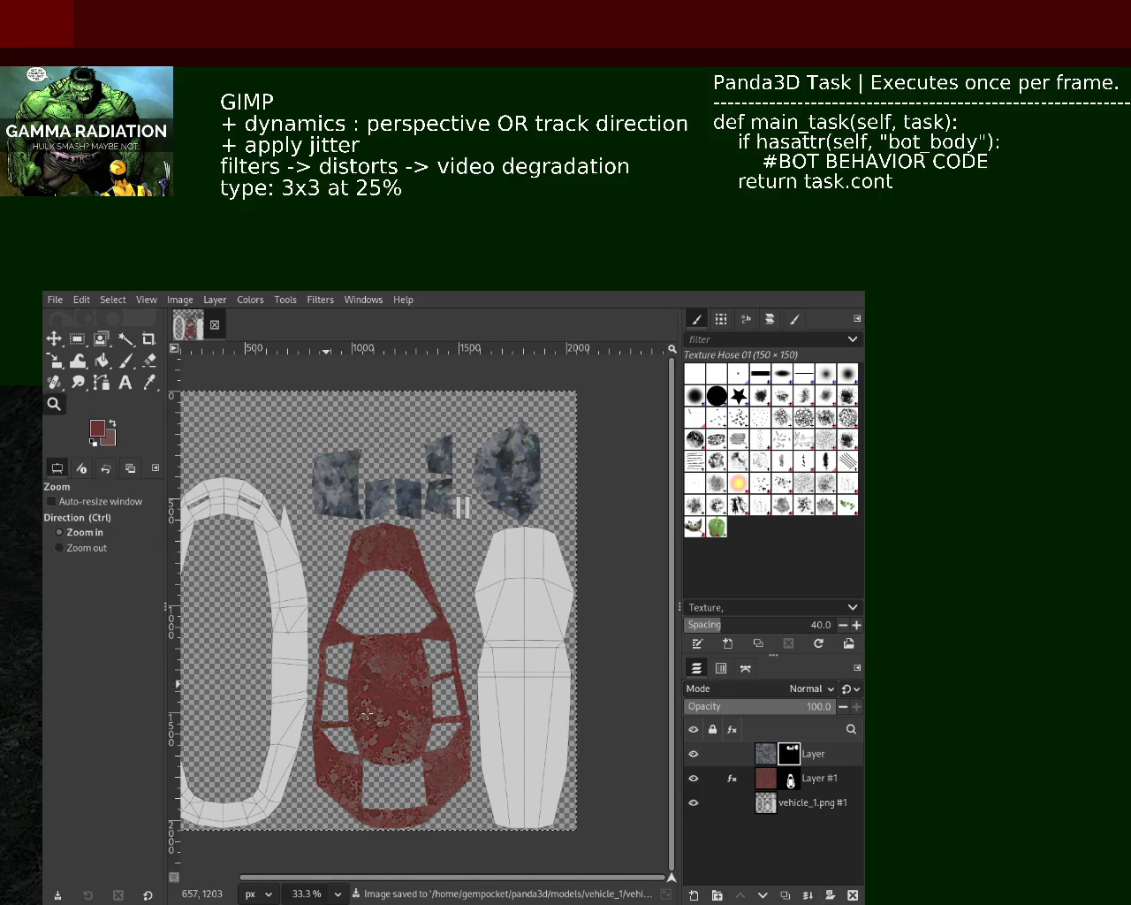
Step: Open the filter settings on the red body layer (Layer #1) for review
scroll(366, 714, "up", 3)
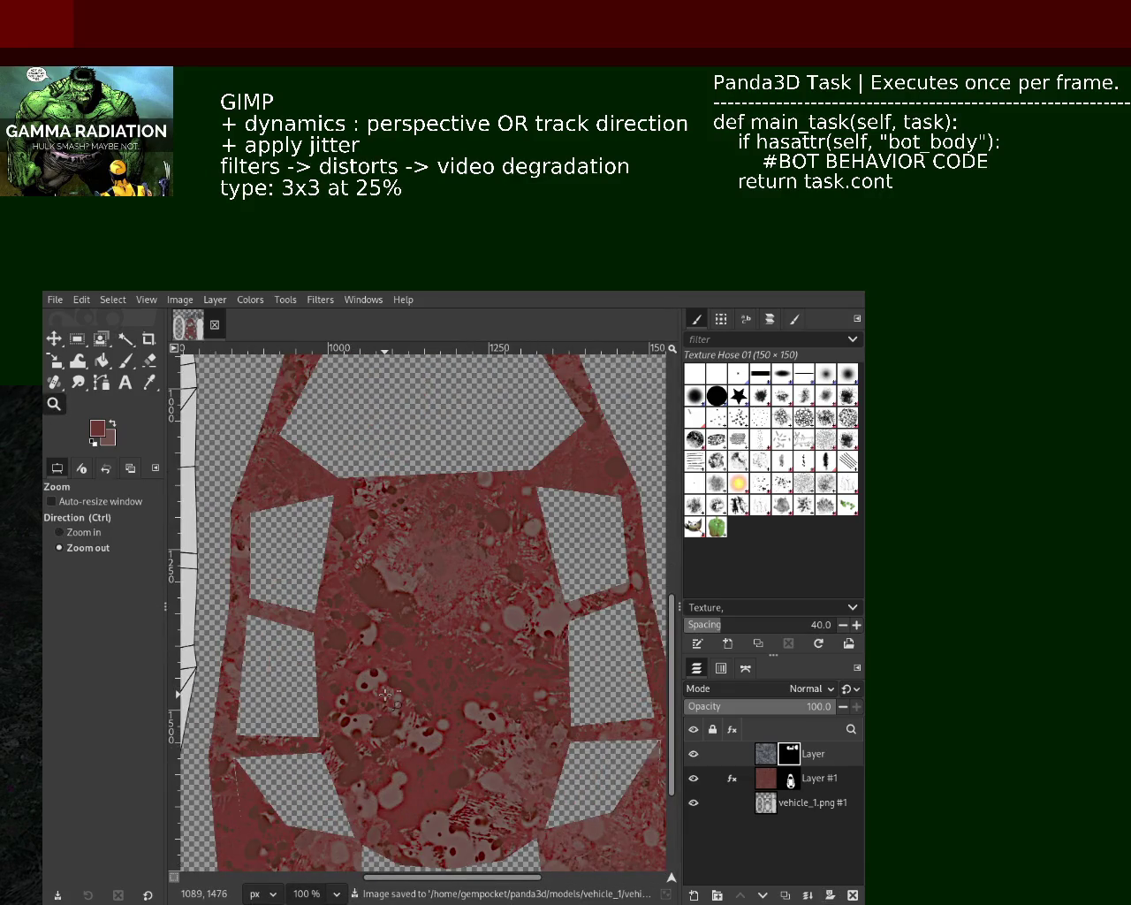
mouse_move(712, 778)
left_click(732, 784)
left_click(687, 750)
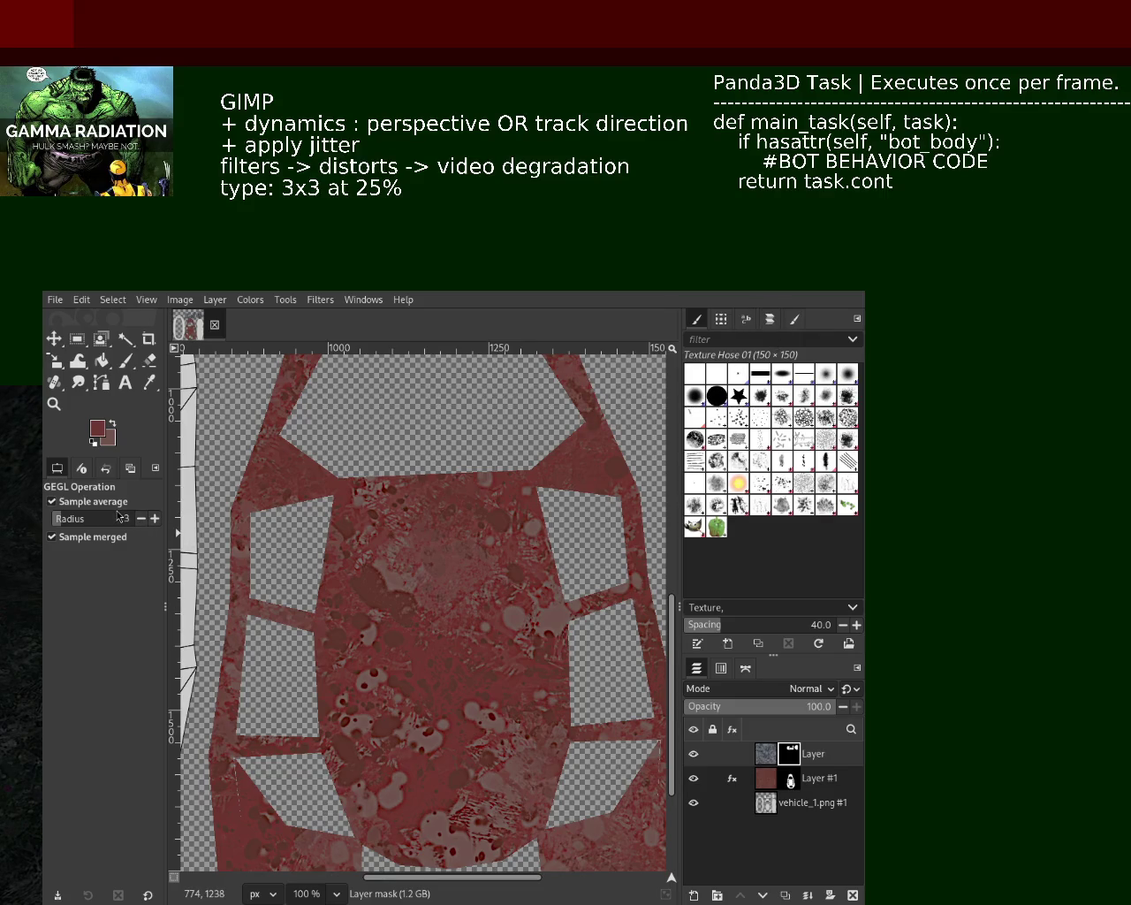
Step: Inspect the texture at several zoom levels and save the image
left_click(54, 404)
scroll(526, 510, "up", 1)
scroll(526, 511, "down", 2)
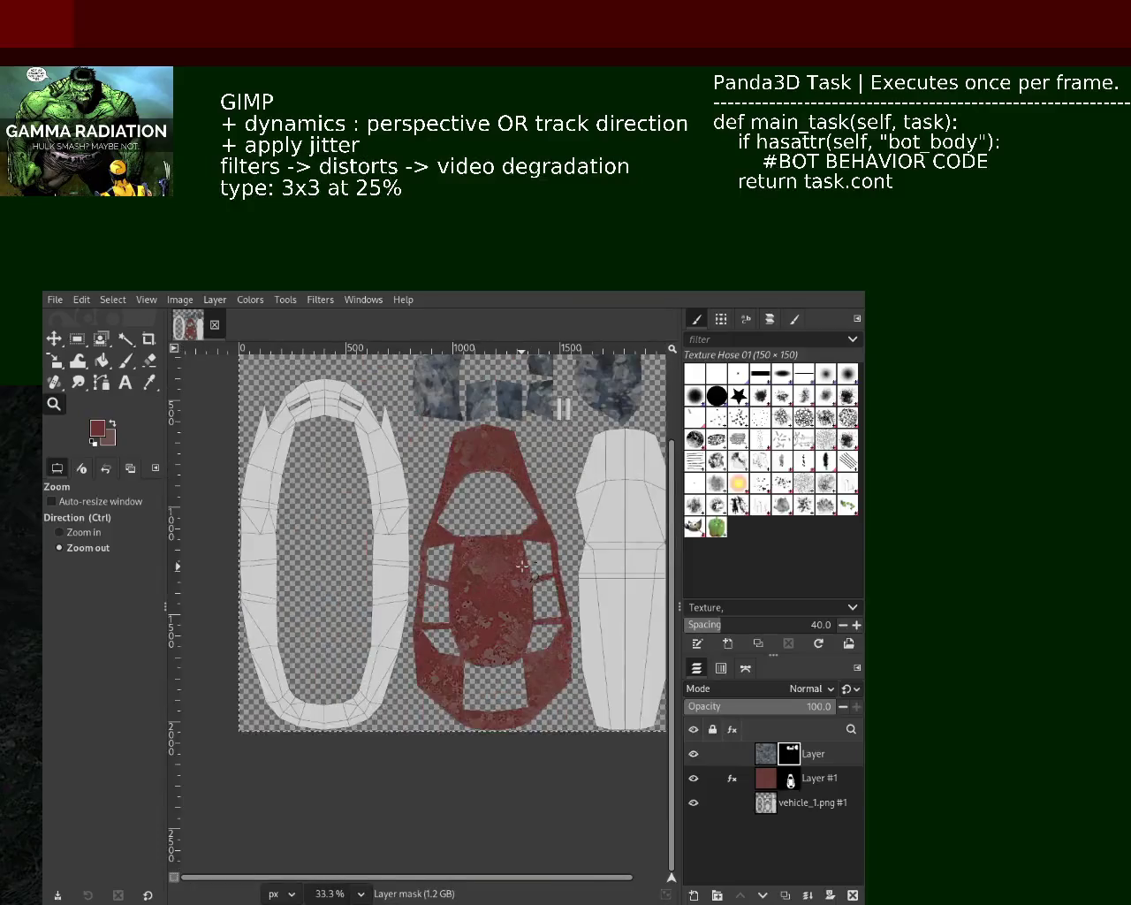
scroll(526, 511, "up", 1)
scroll(500, 547, "down", 1)
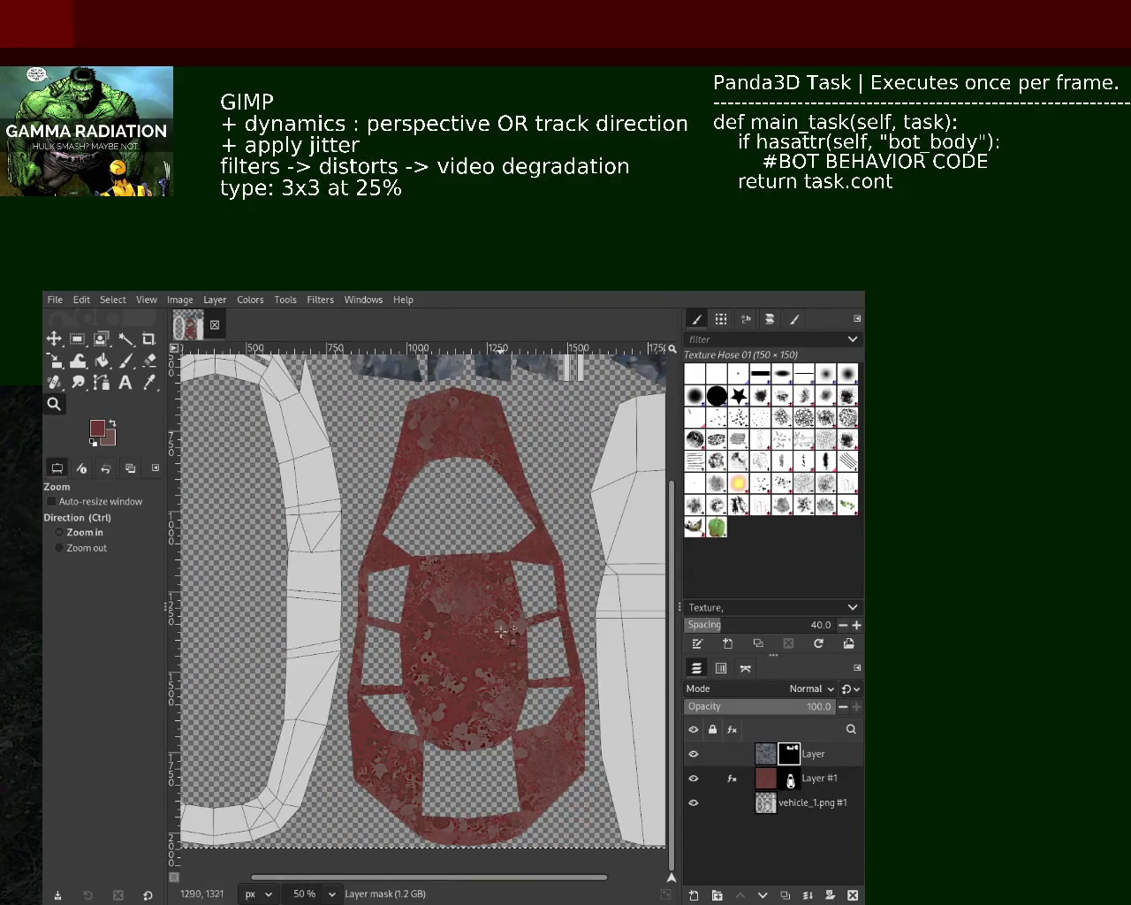
key("ctrl+s")
scroll(494, 533, "up", 1)
scroll(493, 534, "down", 1)
scroll(493, 533, "down", 1)
scroll(443, 601, "up", 1)
scroll(443, 601, "up", 1)
scroll(443, 601, "down", 1)
scroll(459, 575, "down", 1)
scroll(460, 575, "up", 1)
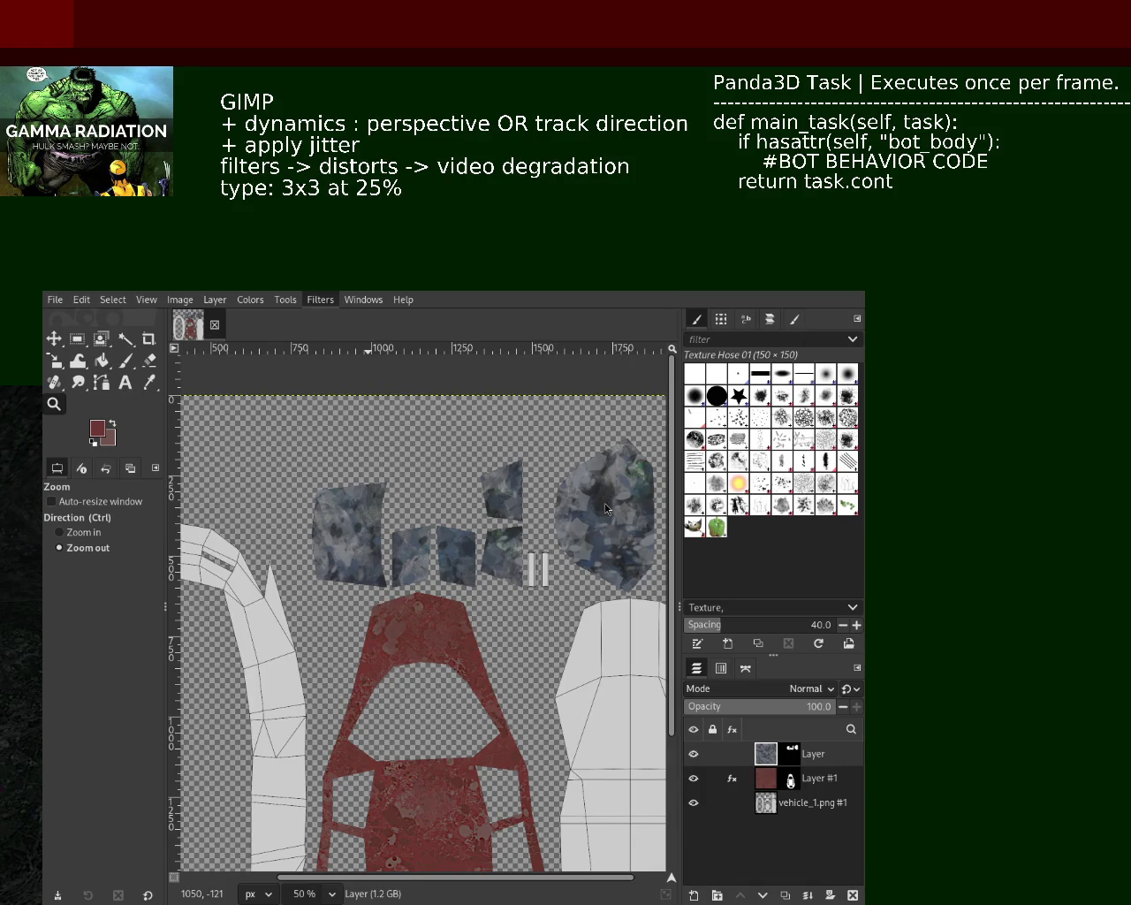
Step: Apply the Distorts filter to the window layer, re-running it twice more for variations
key("ctrl+f")
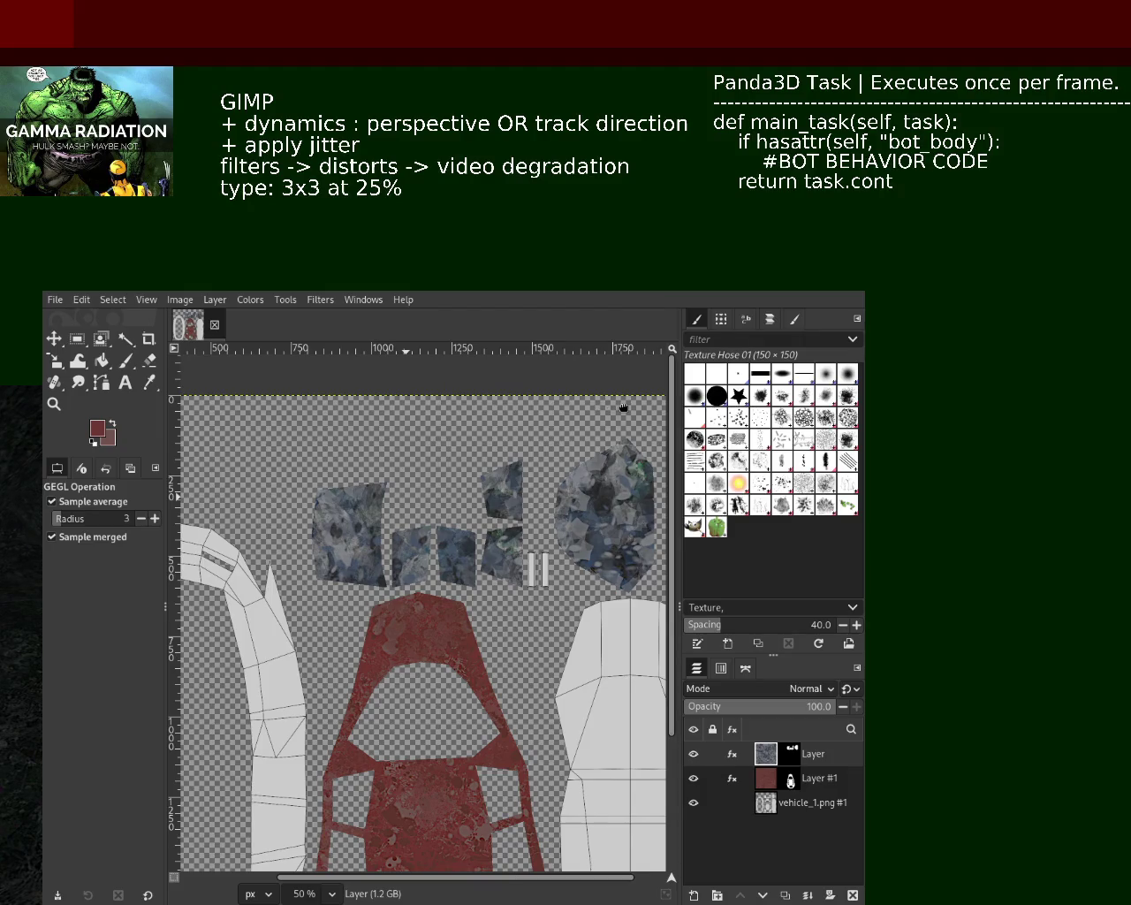
key("ctrl+f")
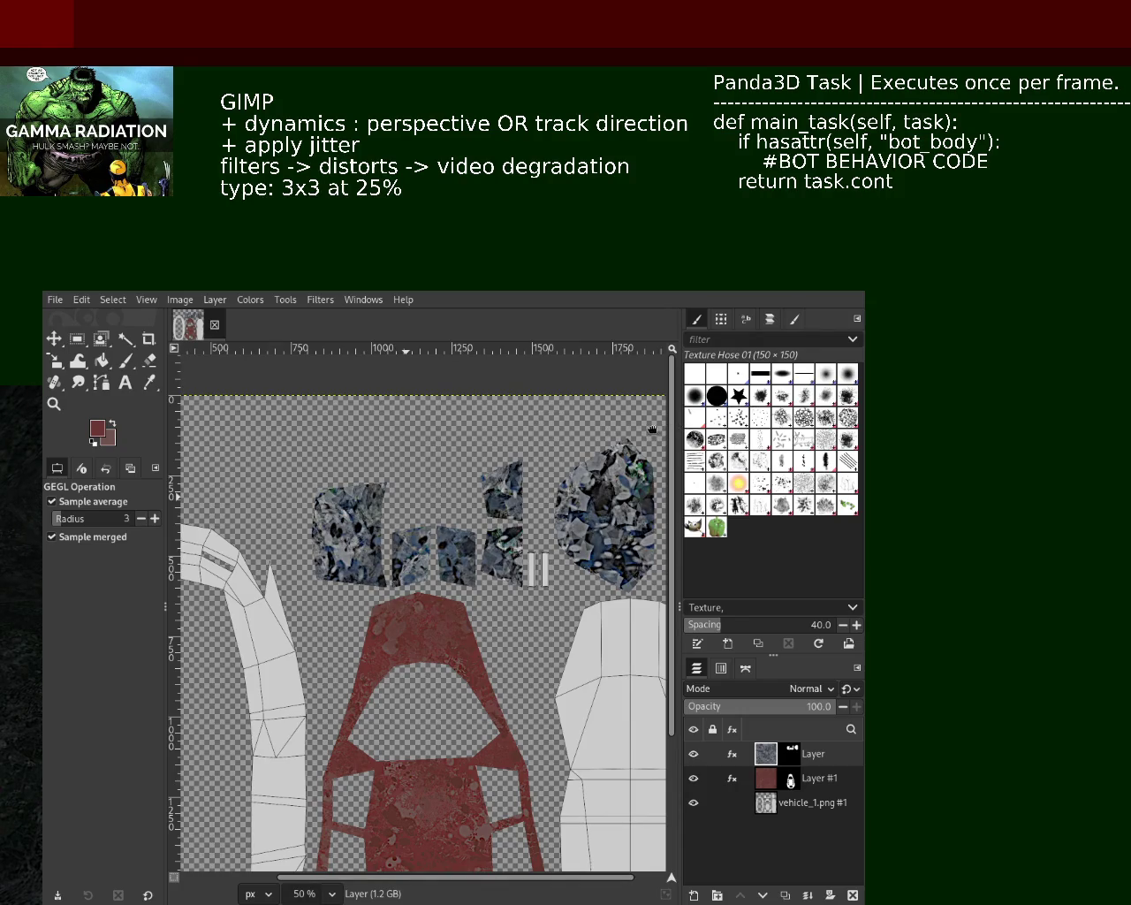
key("ctrl+f")
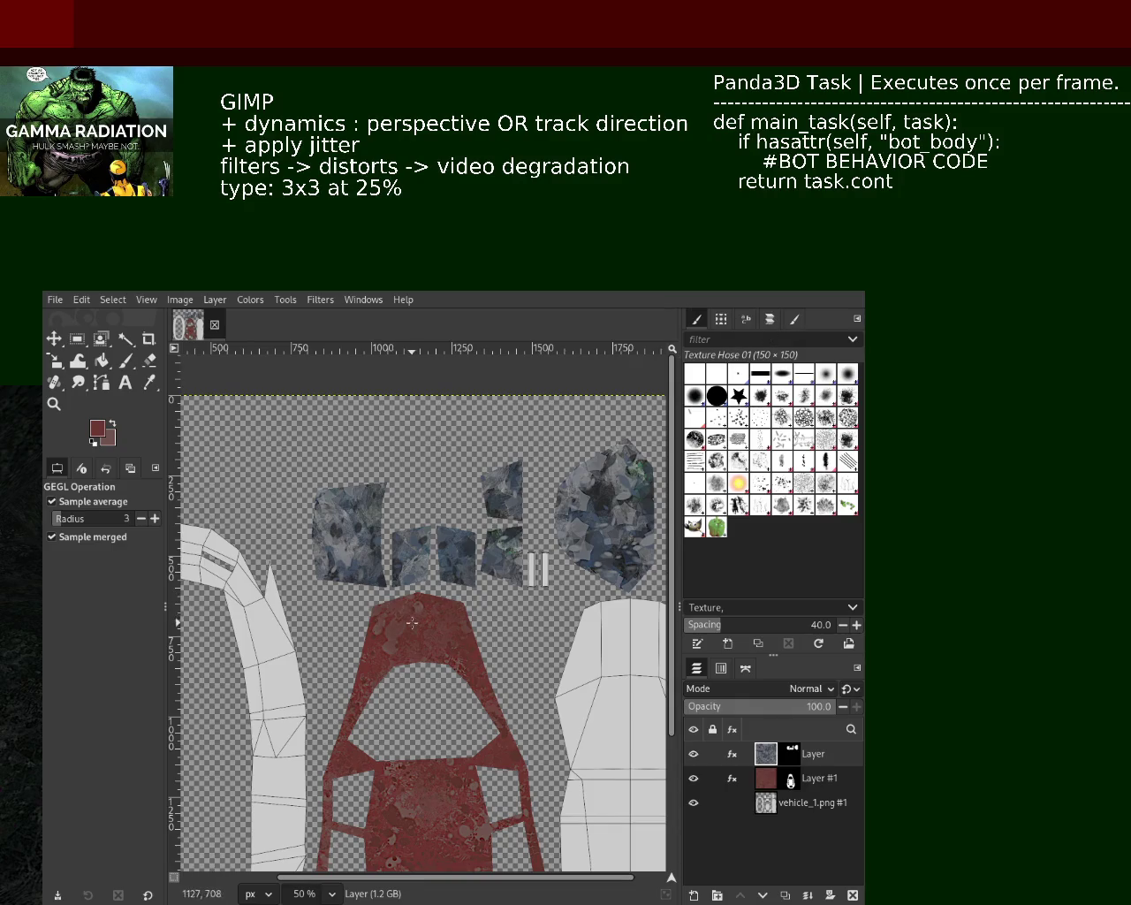
left_click(54, 403)
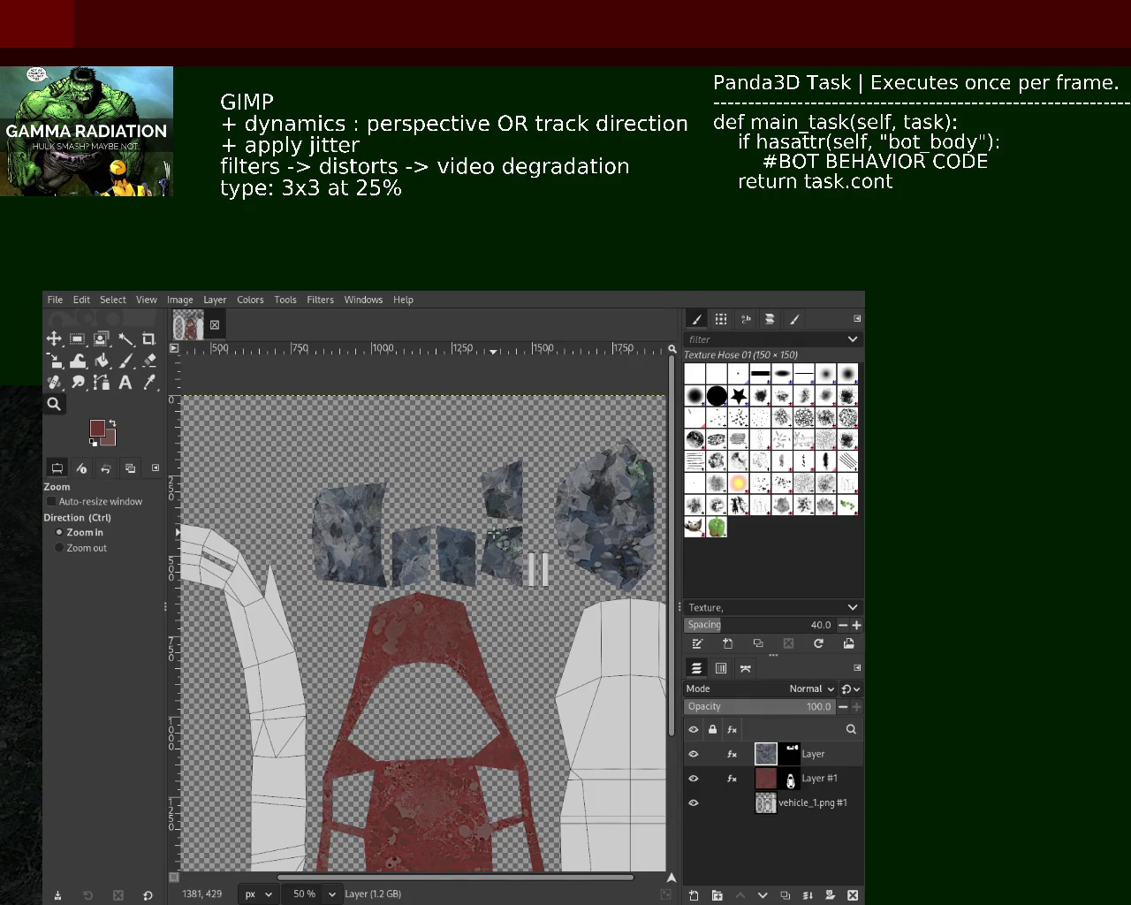
Step: Zoom in on the window pieces and edit the window layer's Sharpen (Unsharp Mask) effect
left_click(496, 536)
left_click(496, 537)
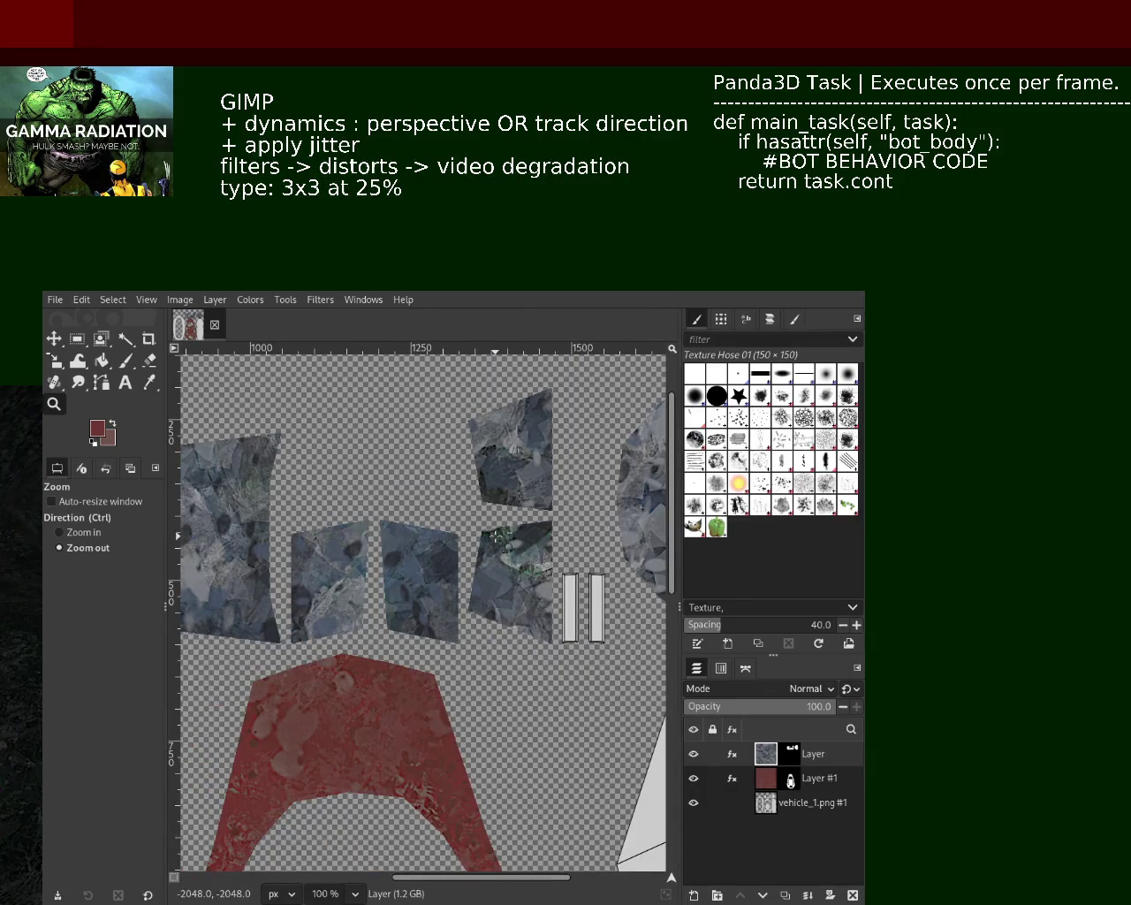
left_click(496, 536)
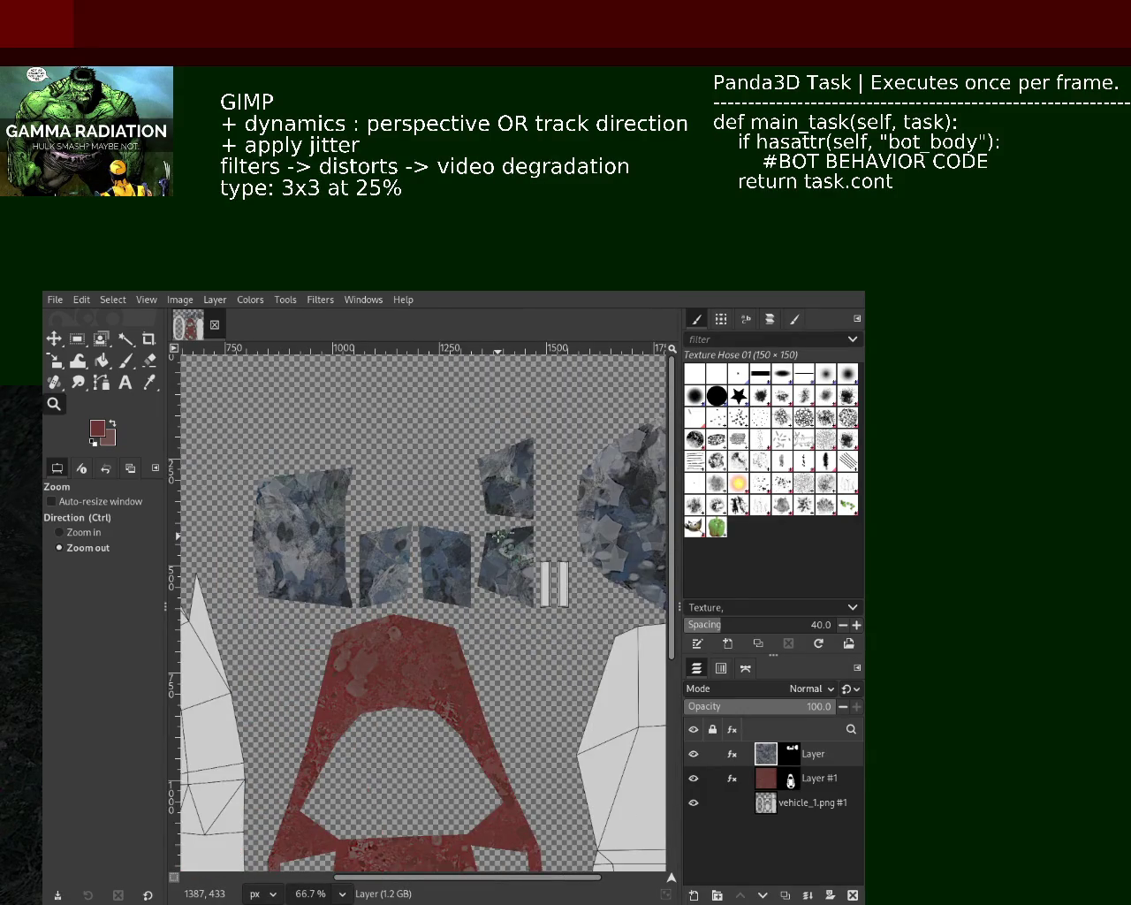
left_click(499, 536)
left_click(499, 536)
left_click(499, 536, "ctrl")
left_click(500, 536, "ctrl")
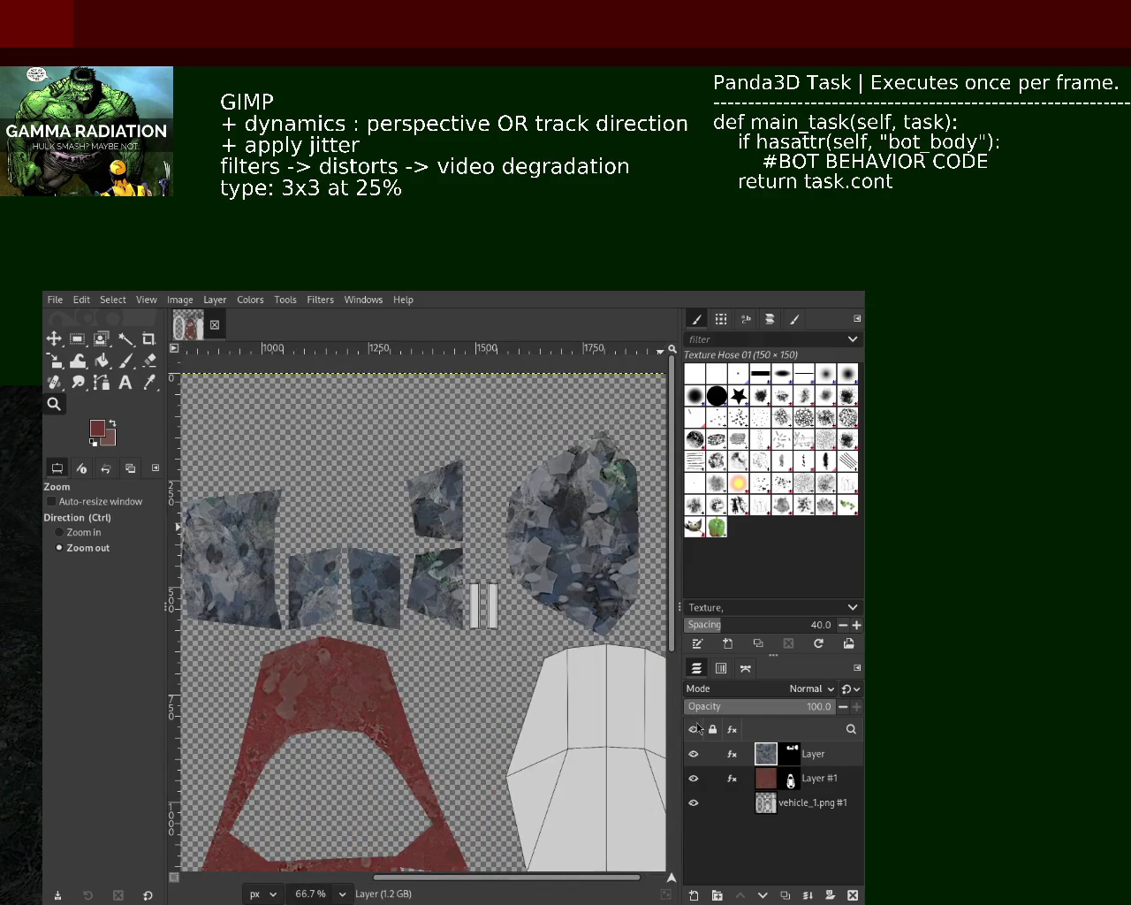
left_click(733, 754)
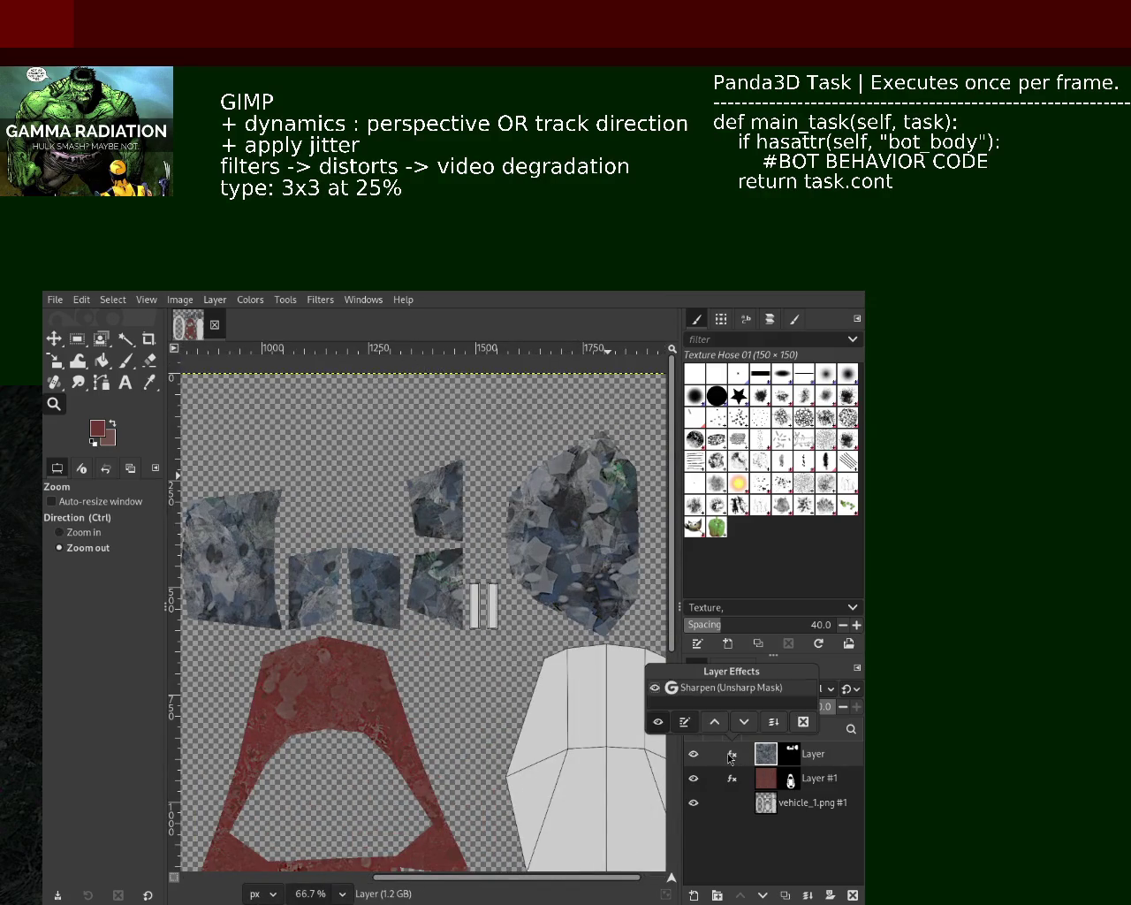
left_click(684, 722)
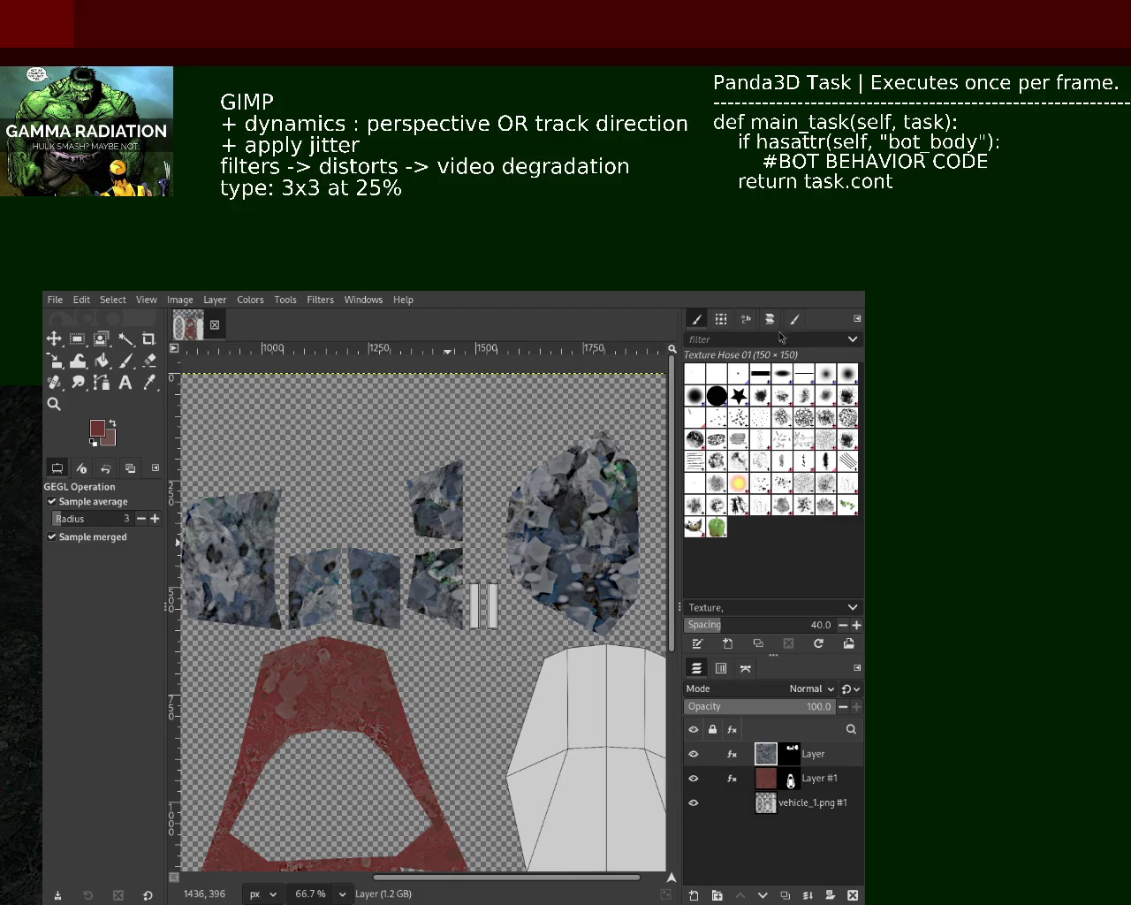
left_click(54, 404)
left_click(392, 530)
scroll(391, 530, "down", 3)
scroll(392, 531, "down", 1)
scroll(398, 541, "up", 2)
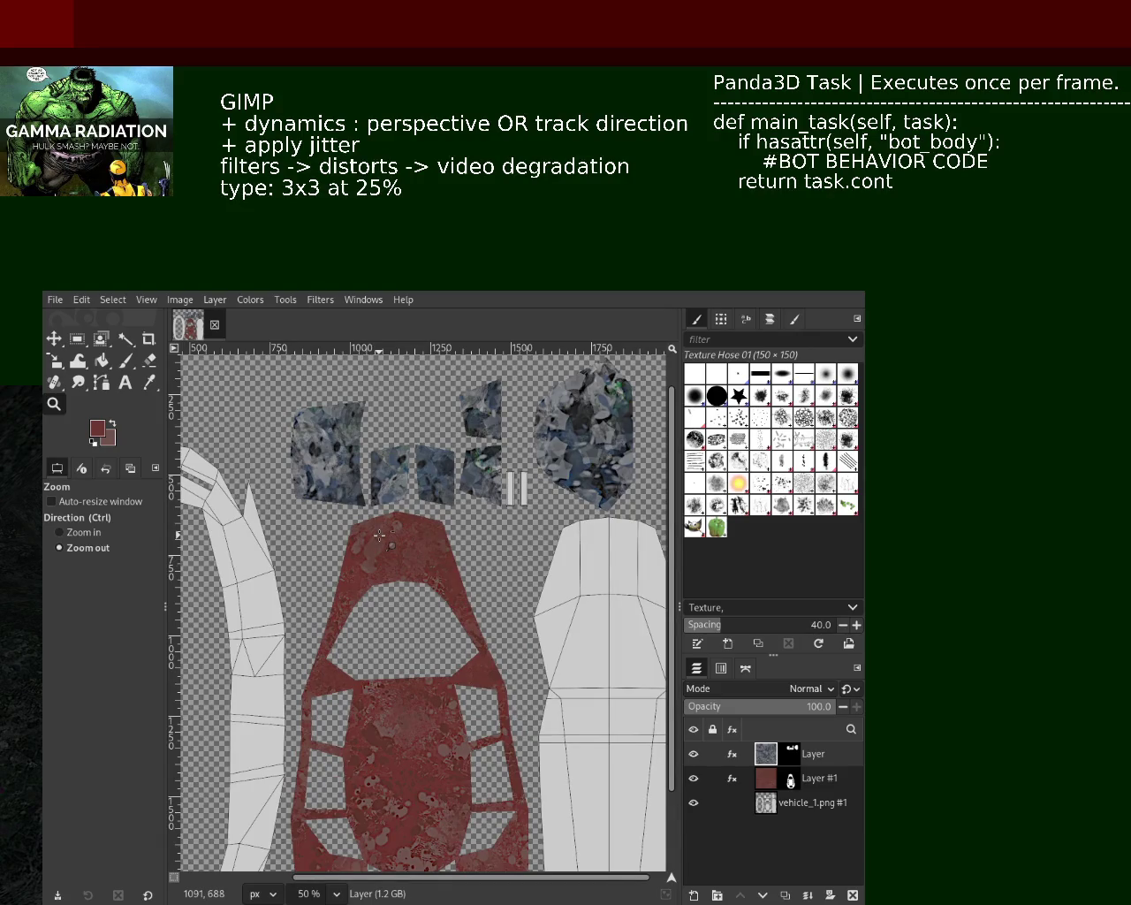
key("ctrl+s")
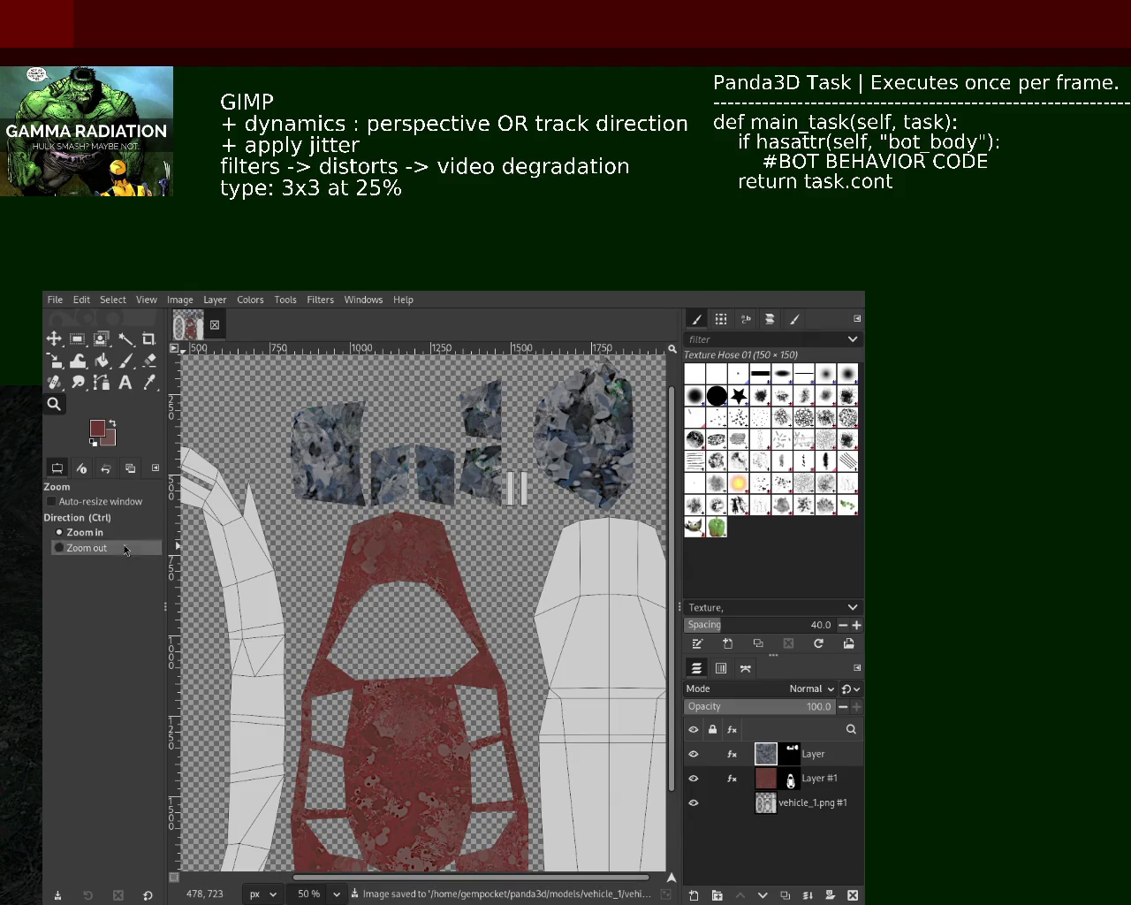
left_click(369, 601)
left_click(422, 497)
left_click(436, 689, "ctrl")
left_click(435, 689, "ctrl")
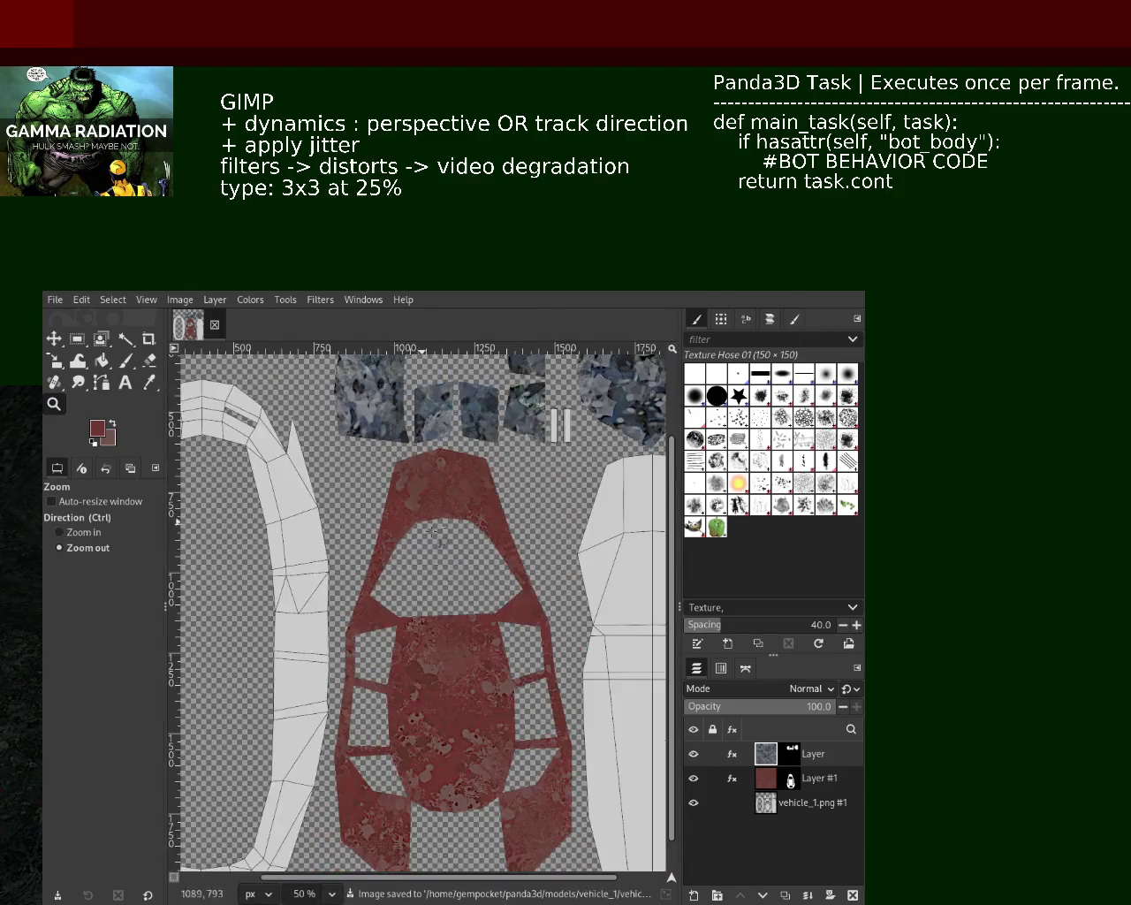
left_click(423, 717, "ctrl")
left_click(423, 717, "ctrl")
double_click(429, 672)
left_click(438, 636, "ctrl")
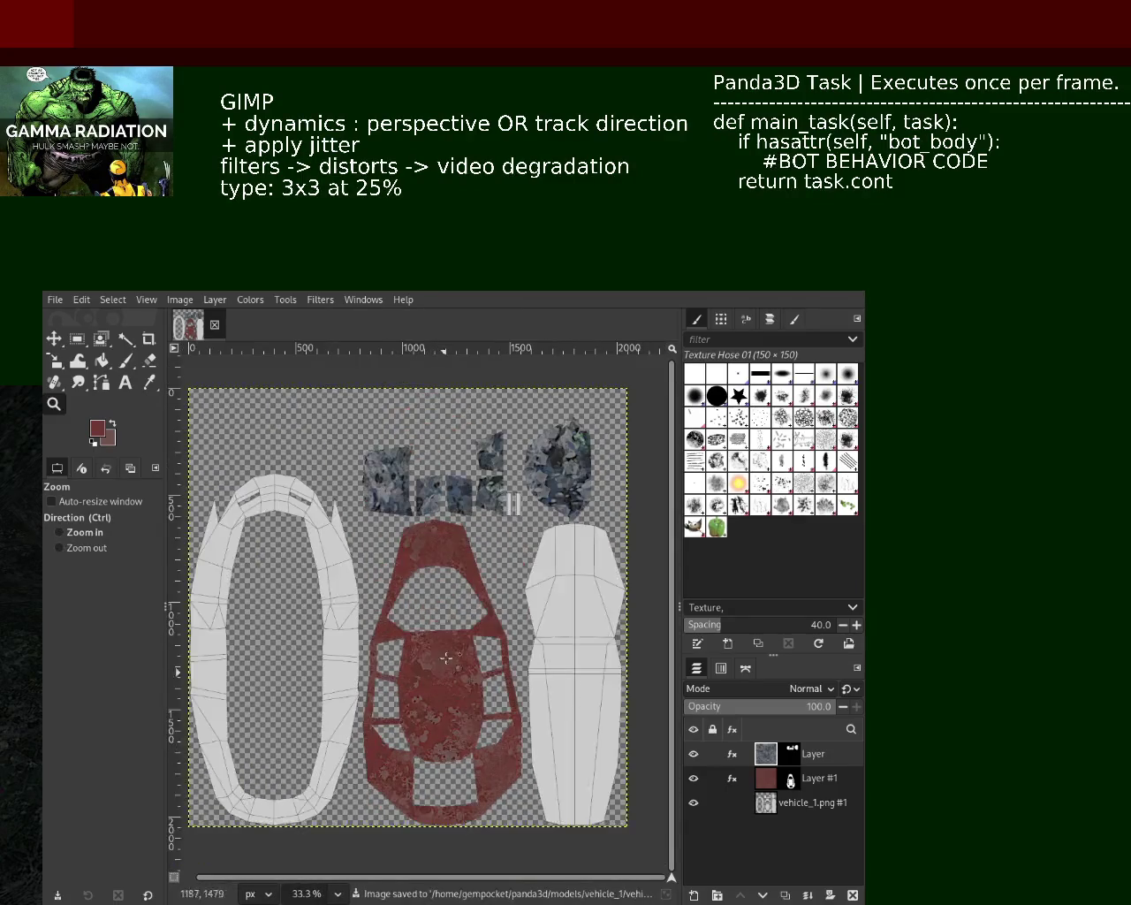
double_click(444, 612)
left_click(443, 612, "ctrl")
left_click(446, 623)
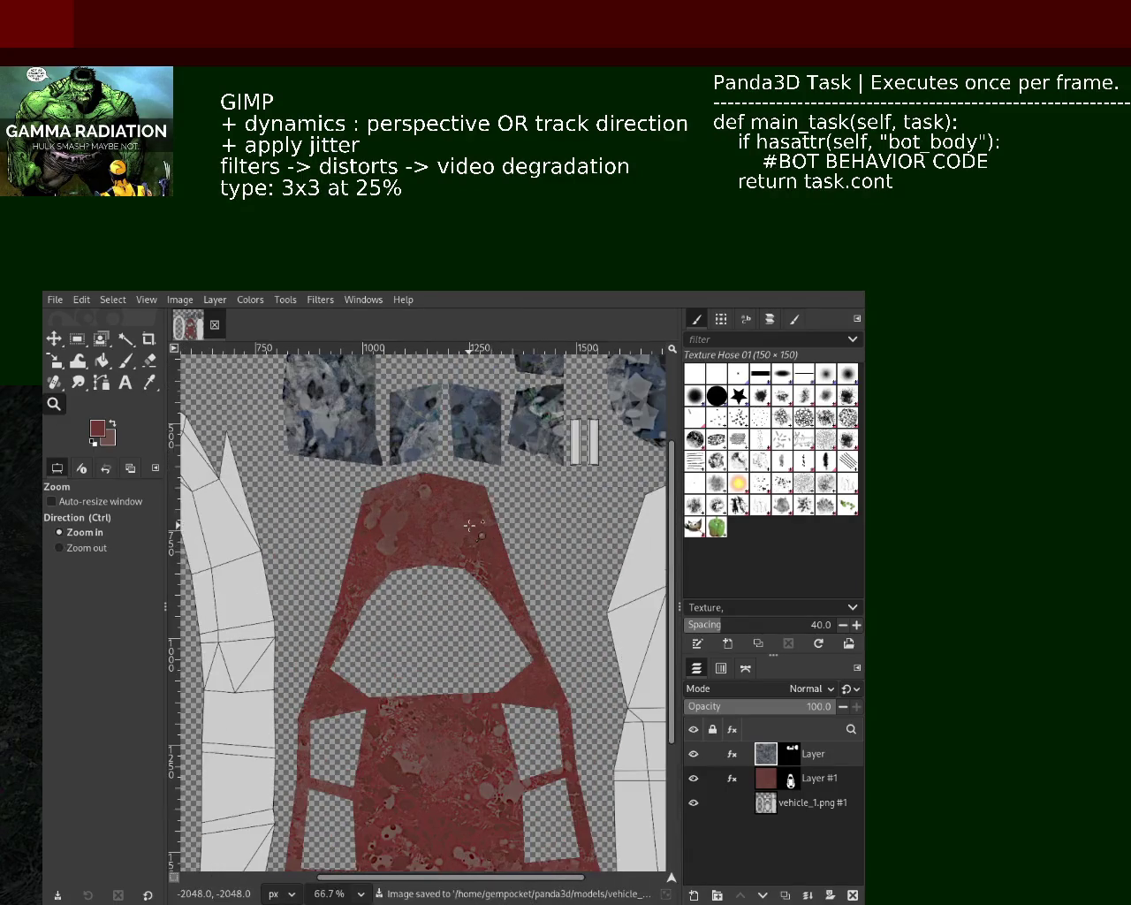
double_click(446, 624)
left_click(441, 583, "ctrl")
left_click(440, 557, "ctrl")
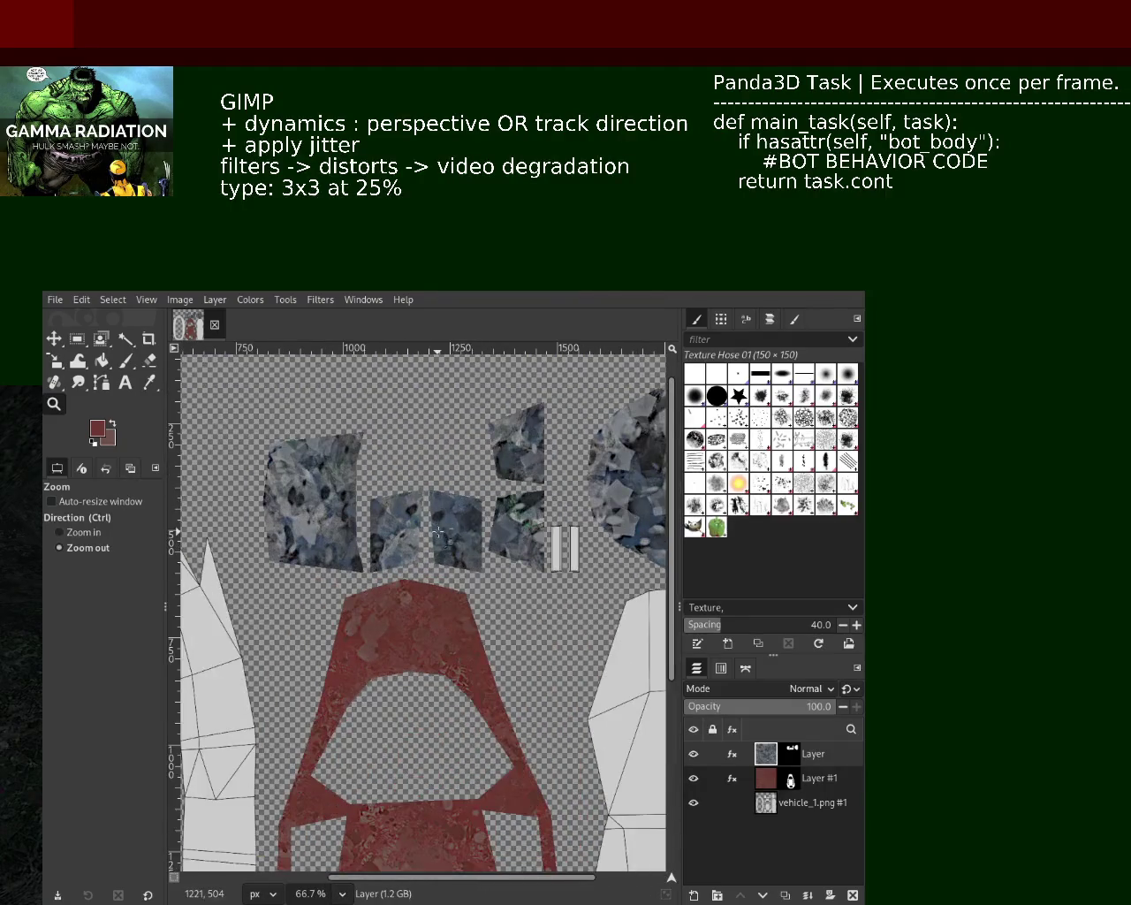
double_click(440, 533)
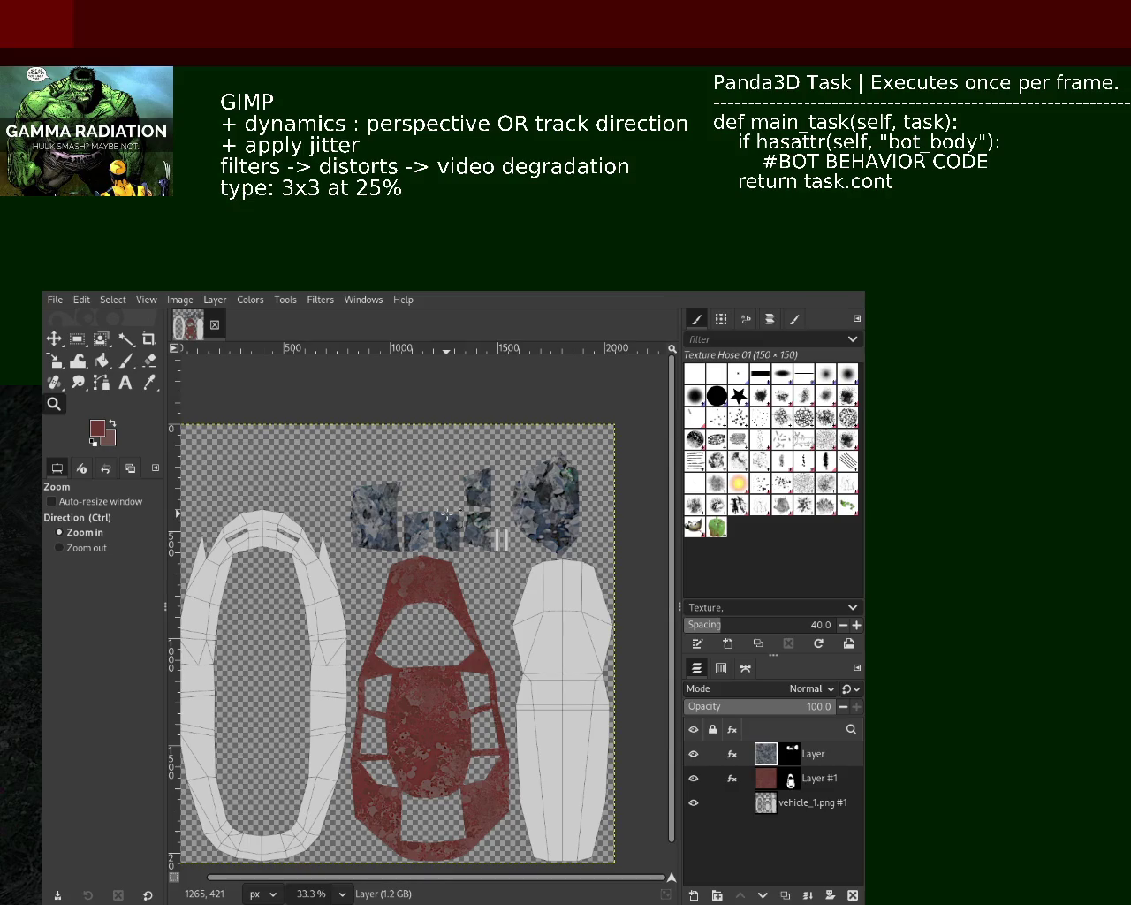
left_click(446, 514)
left_click(447, 515, "ctrl")
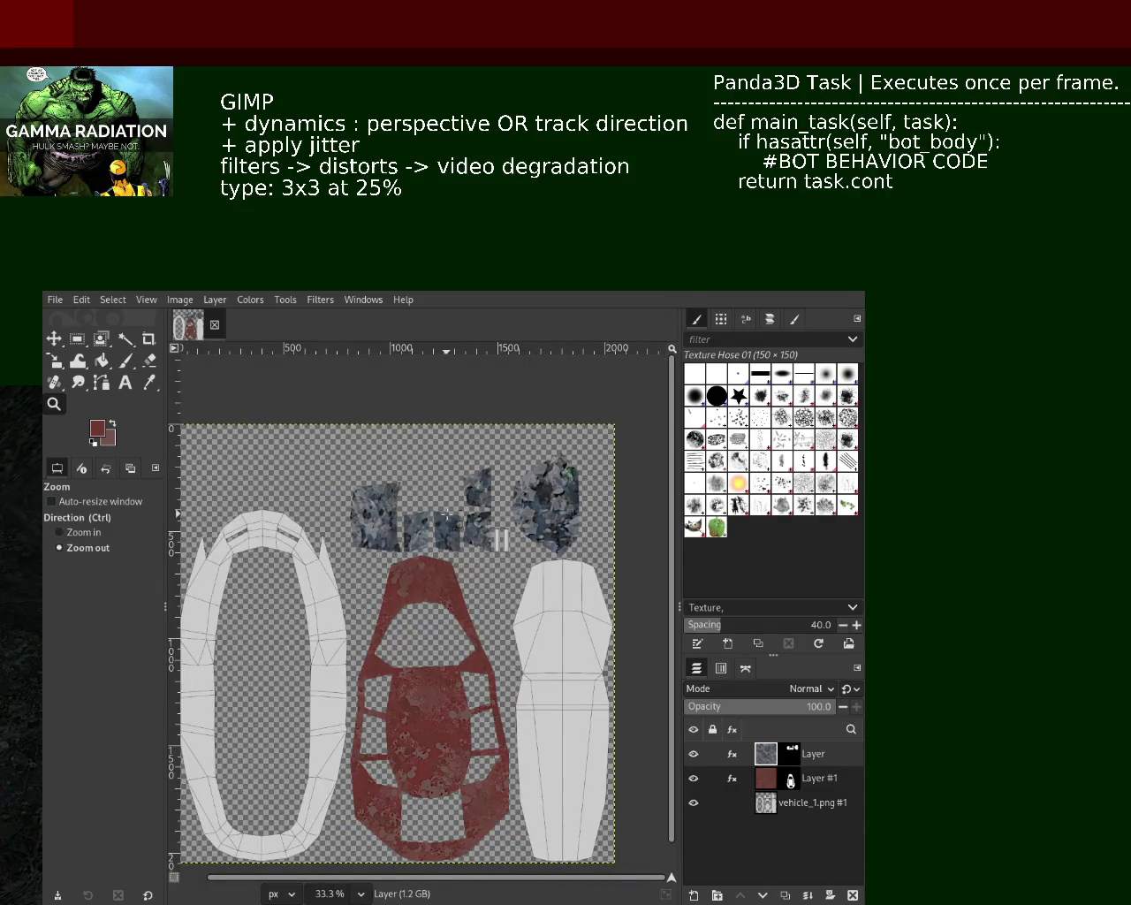
left_click(451, 537)
left_click(441, 533, "ctrl")
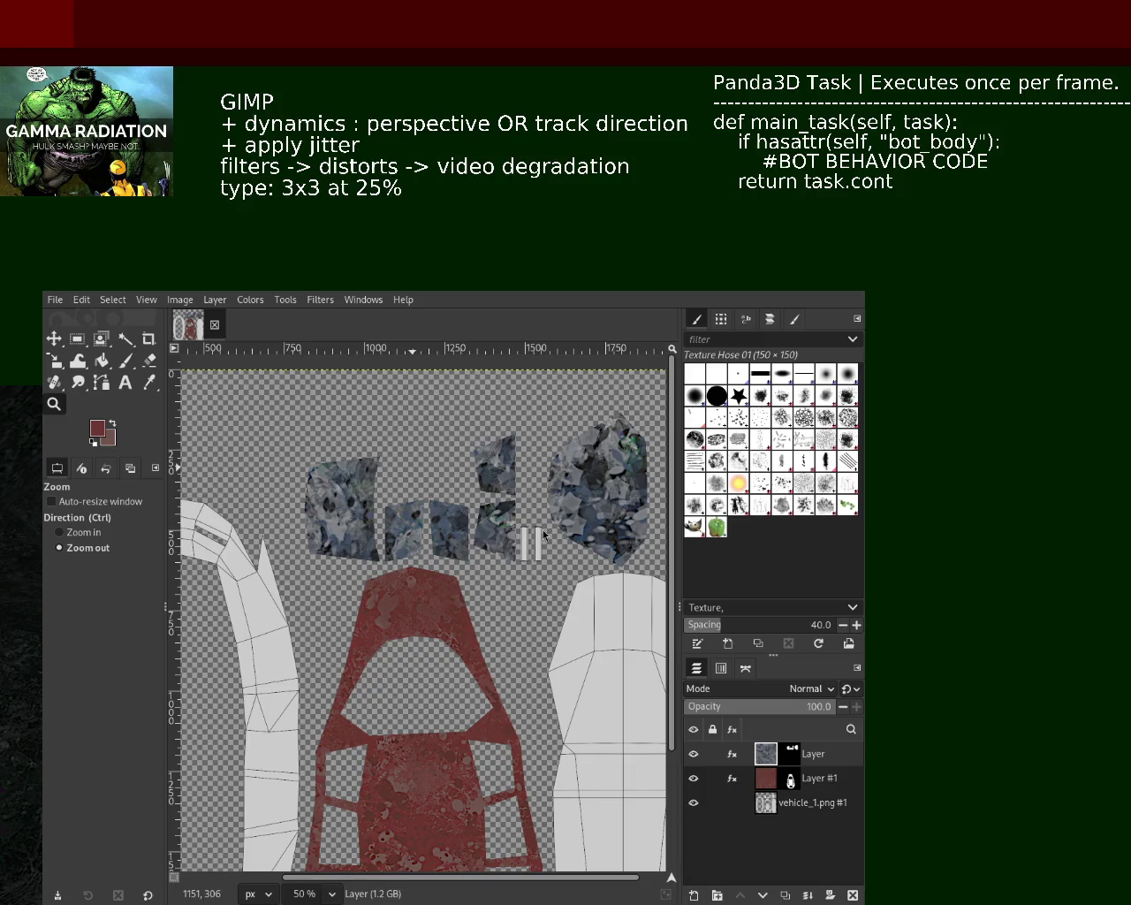
Step: Check the window pieces up close, then save and export the texture PNG to vehicle_1
left_click(517, 471)
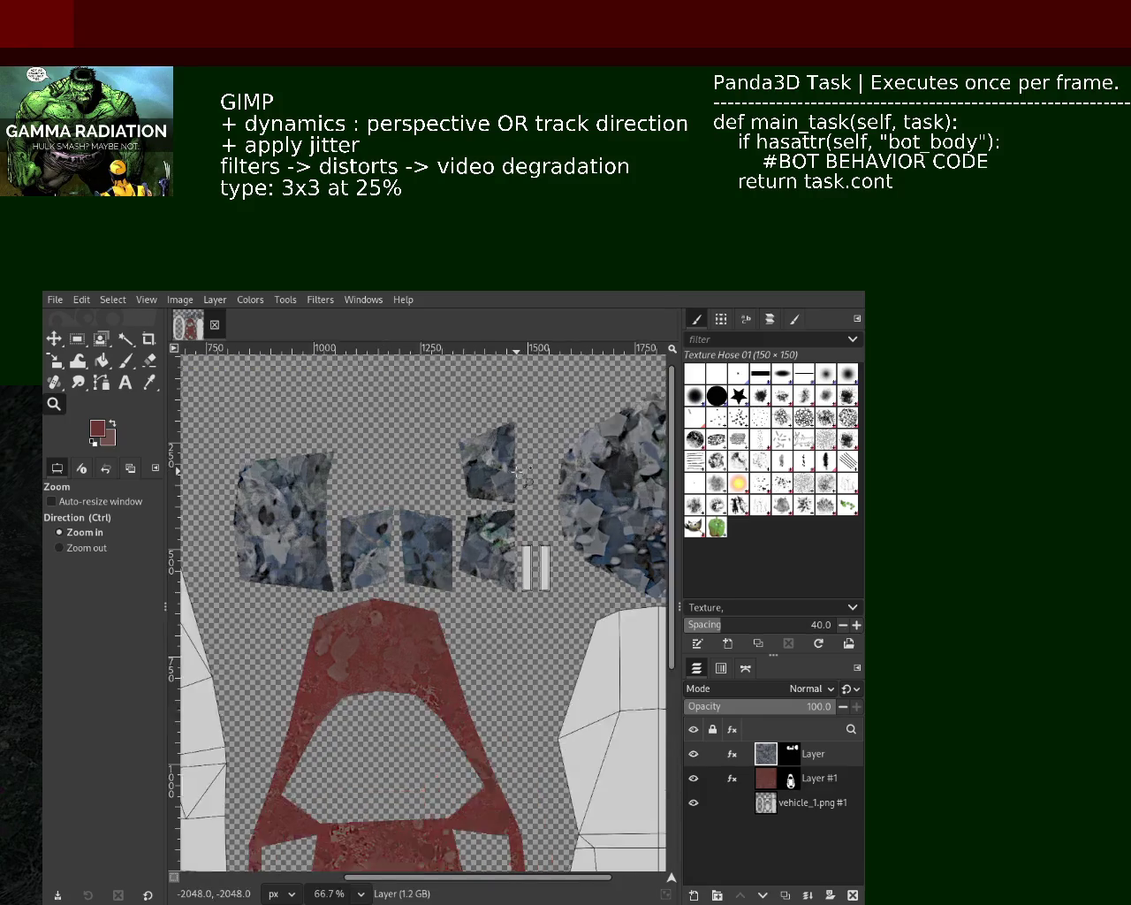
left_click(375, 594, "ctrl")
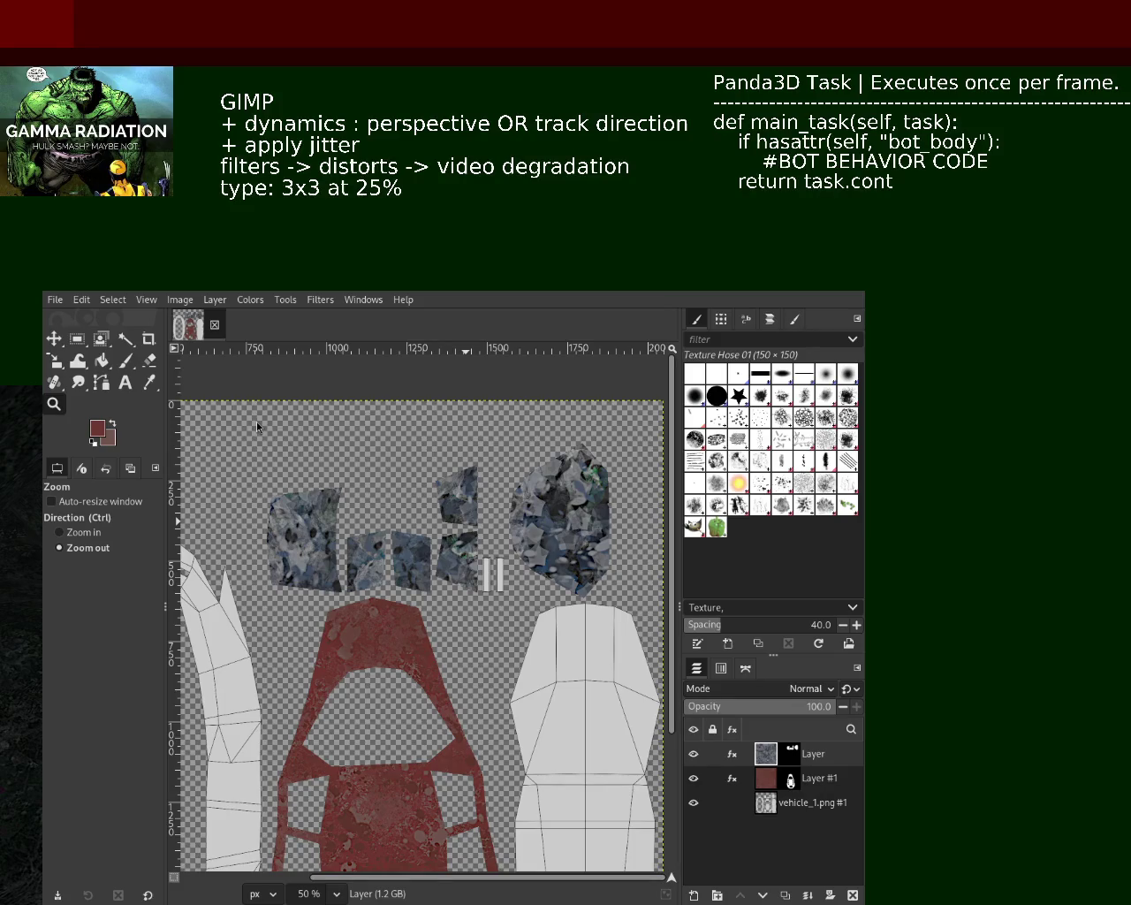
key("ctrl+s")
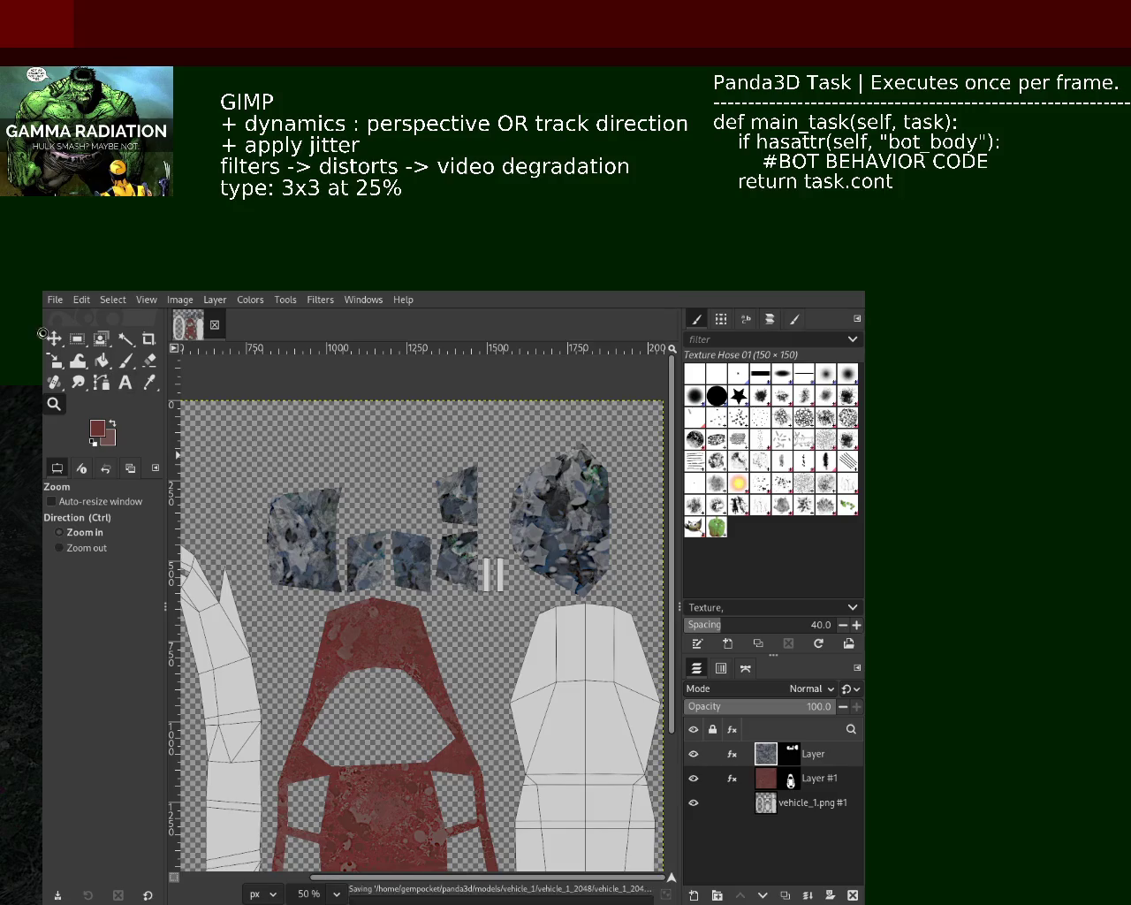
key("ctrl+e")
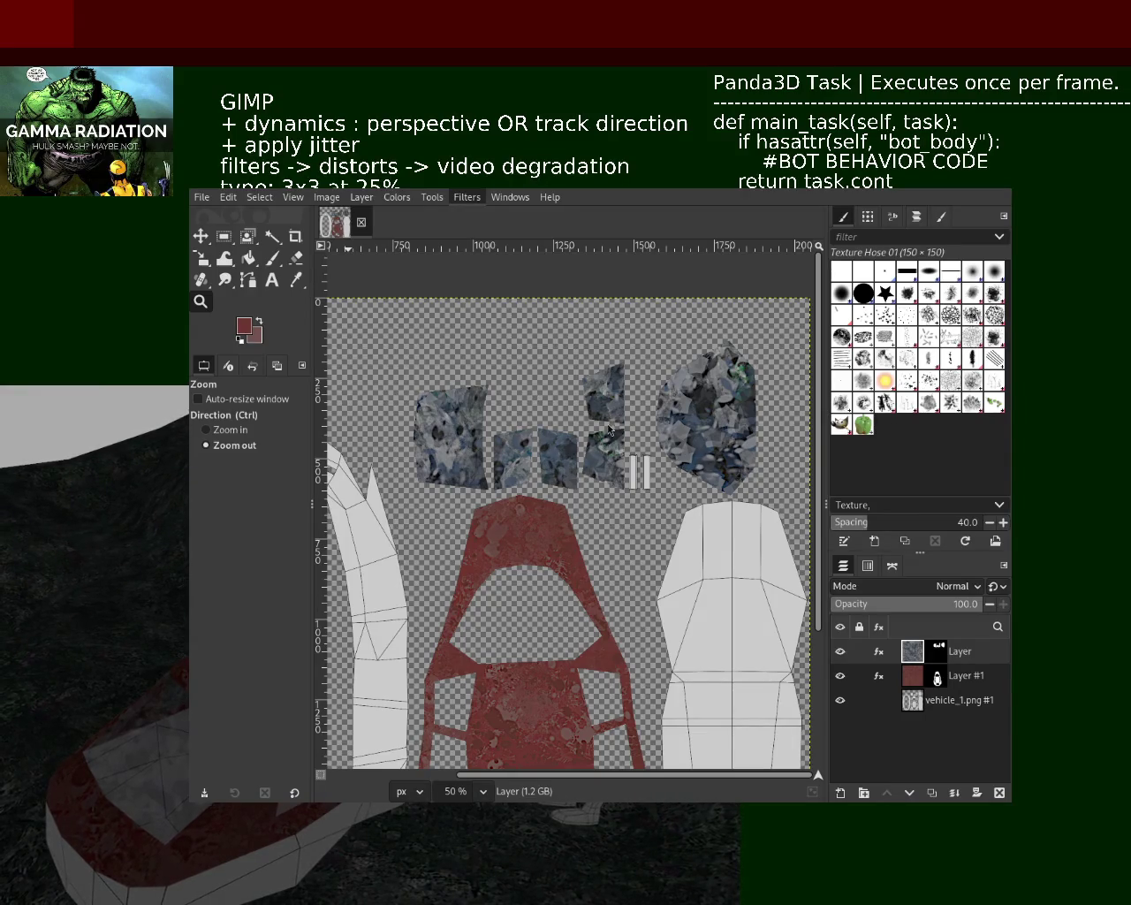
Step: Reapply the Video Degradation filter to the window pieces with Ctrl+F
key("ctrl+f")
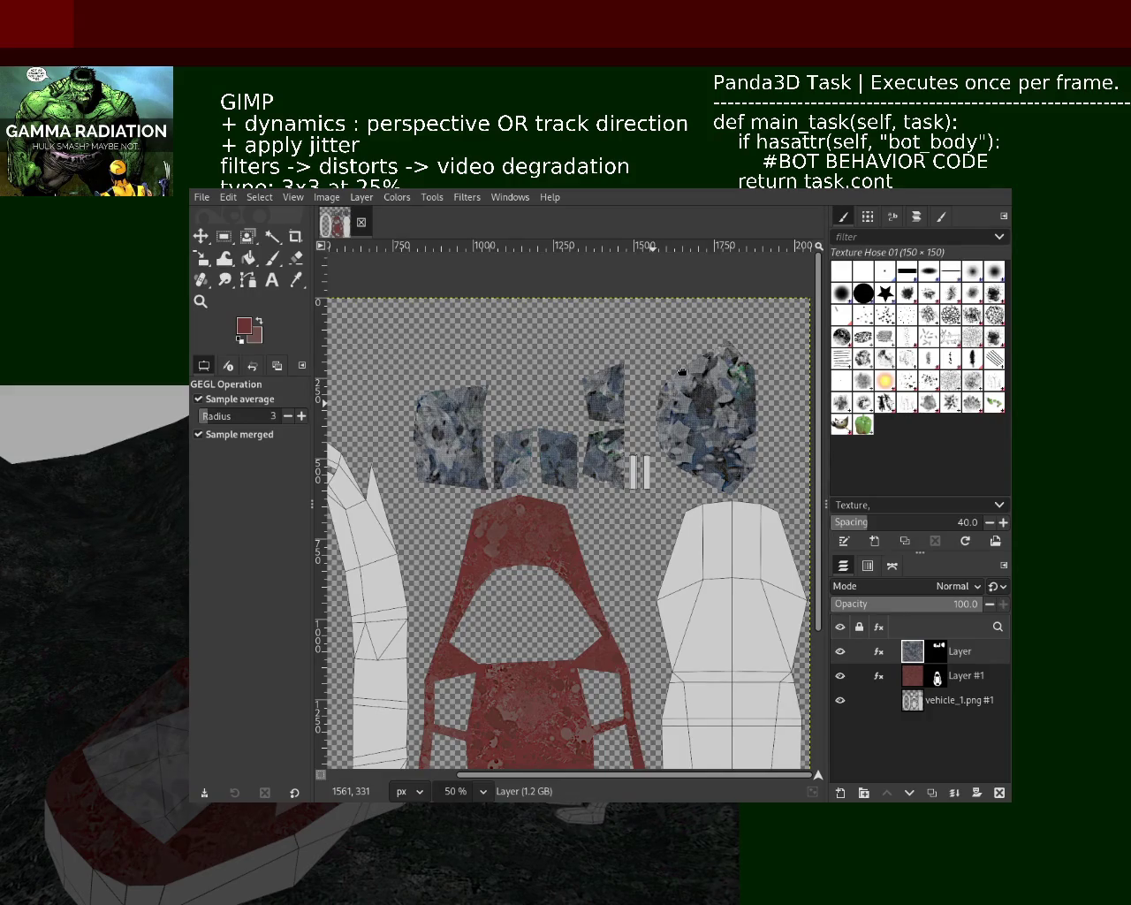
Step: Zoom in closely on the dotted window pieces
left_click(201, 301)
scroll(541, 411, "up", 1)
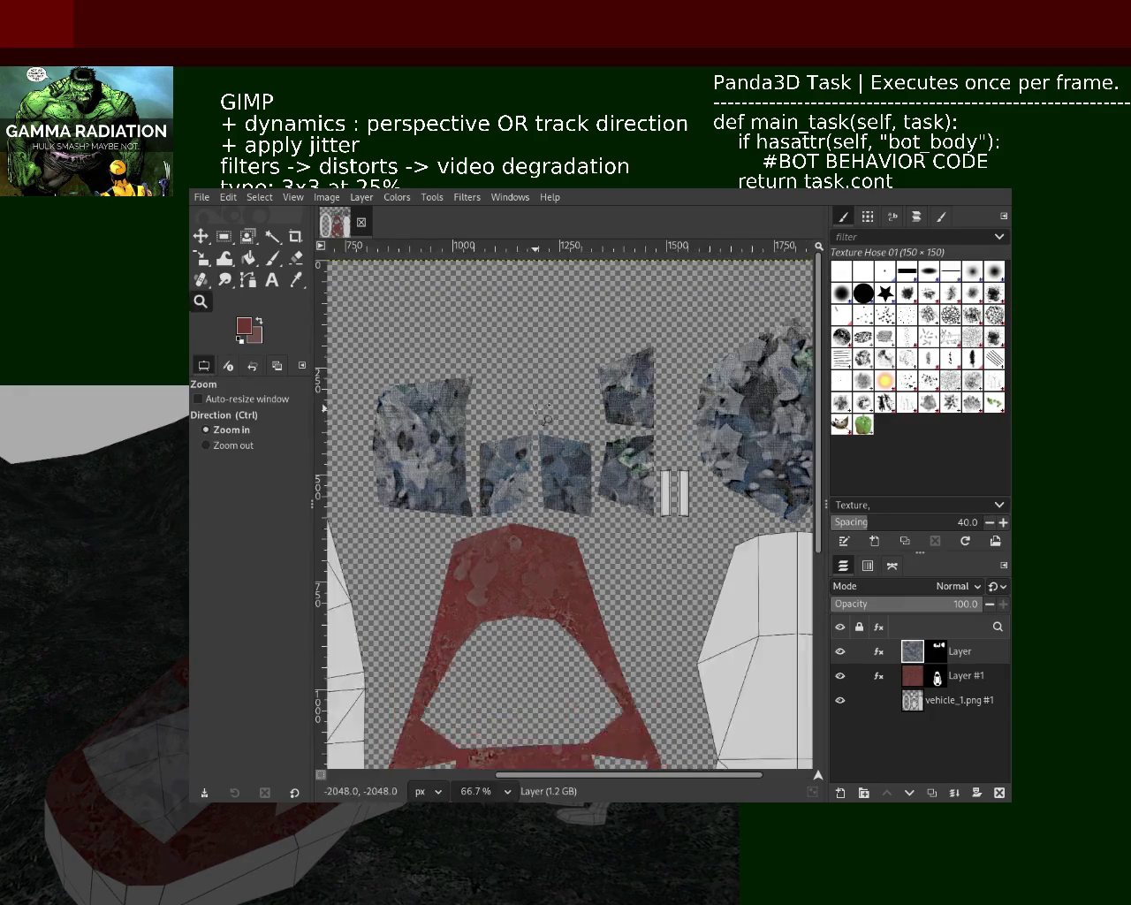
scroll(541, 411, "up", 2)
scroll(541, 411, "down", 3)
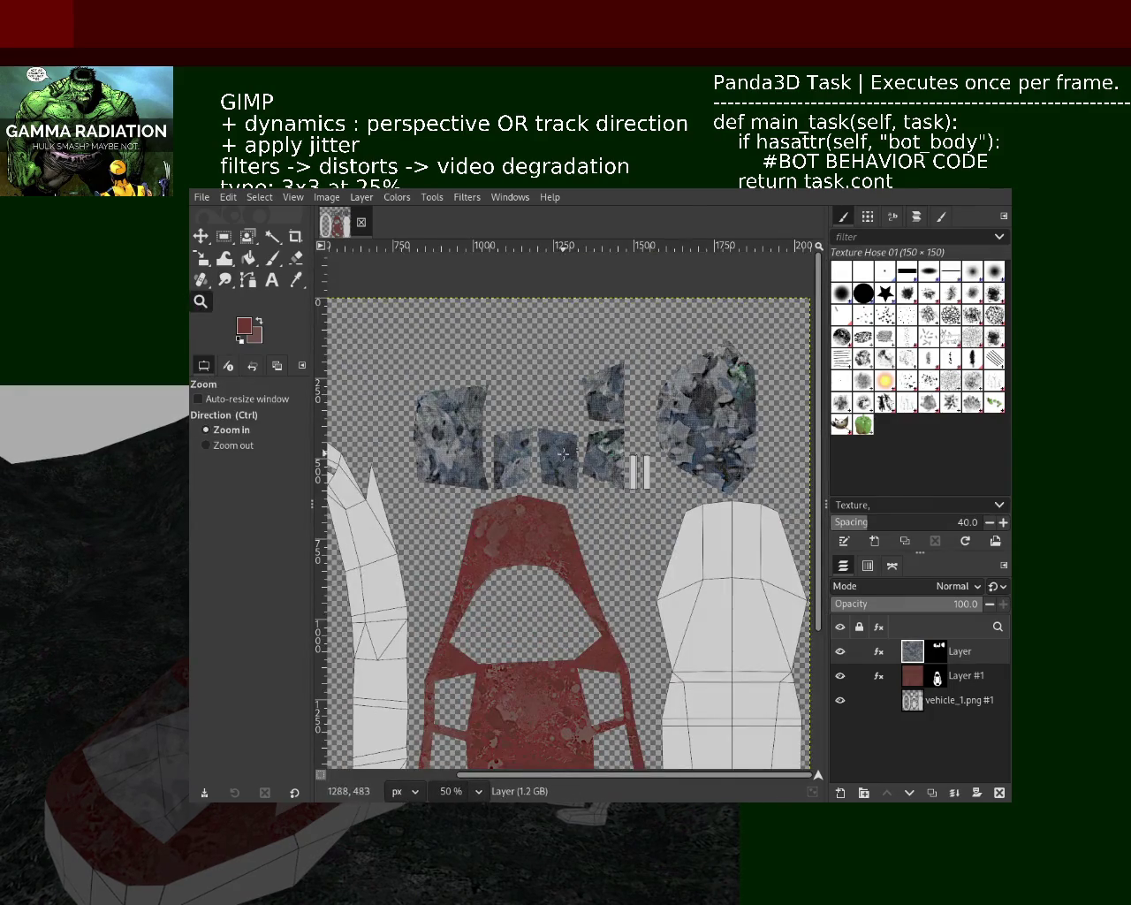
scroll(454, 445, "up", 1)
scroll(454, 445, "down", 1)
scroll(531, 407, "up", 2)
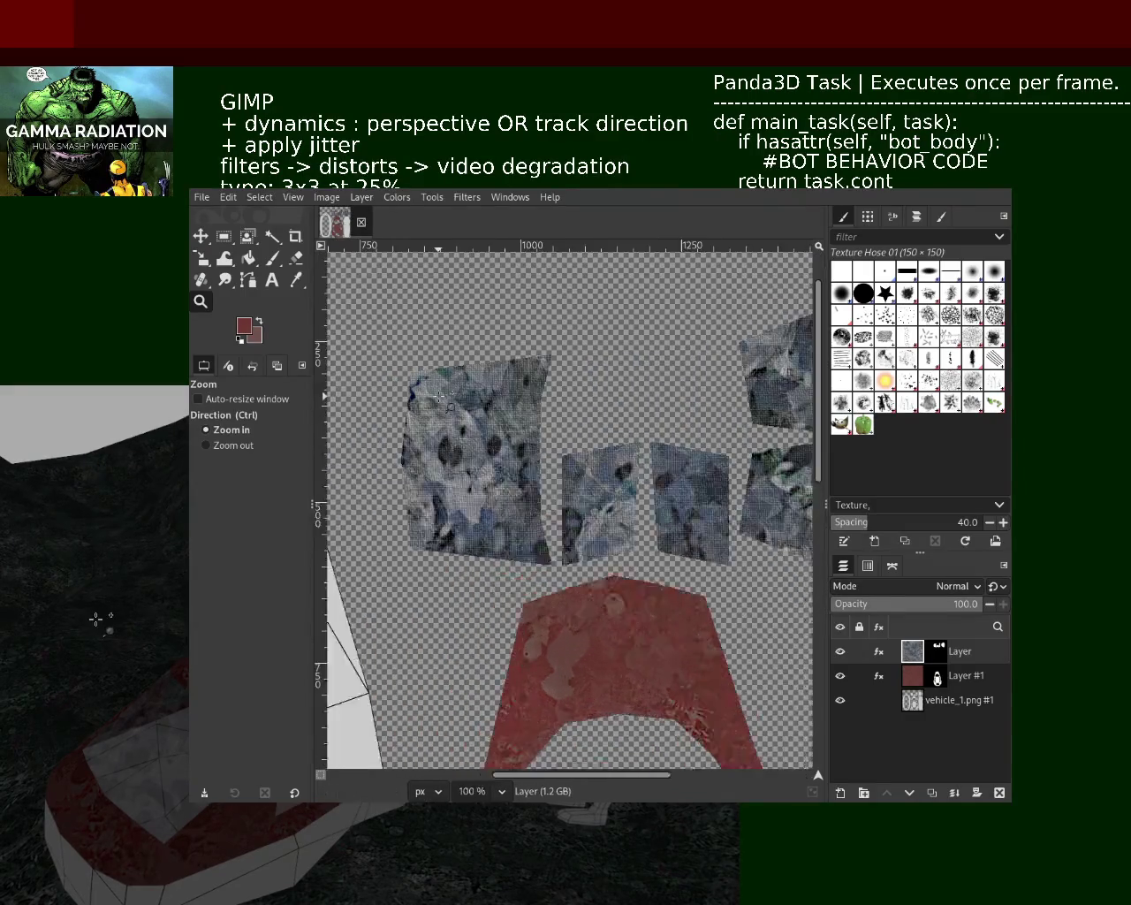
scroll(557, 388, "up", 1)
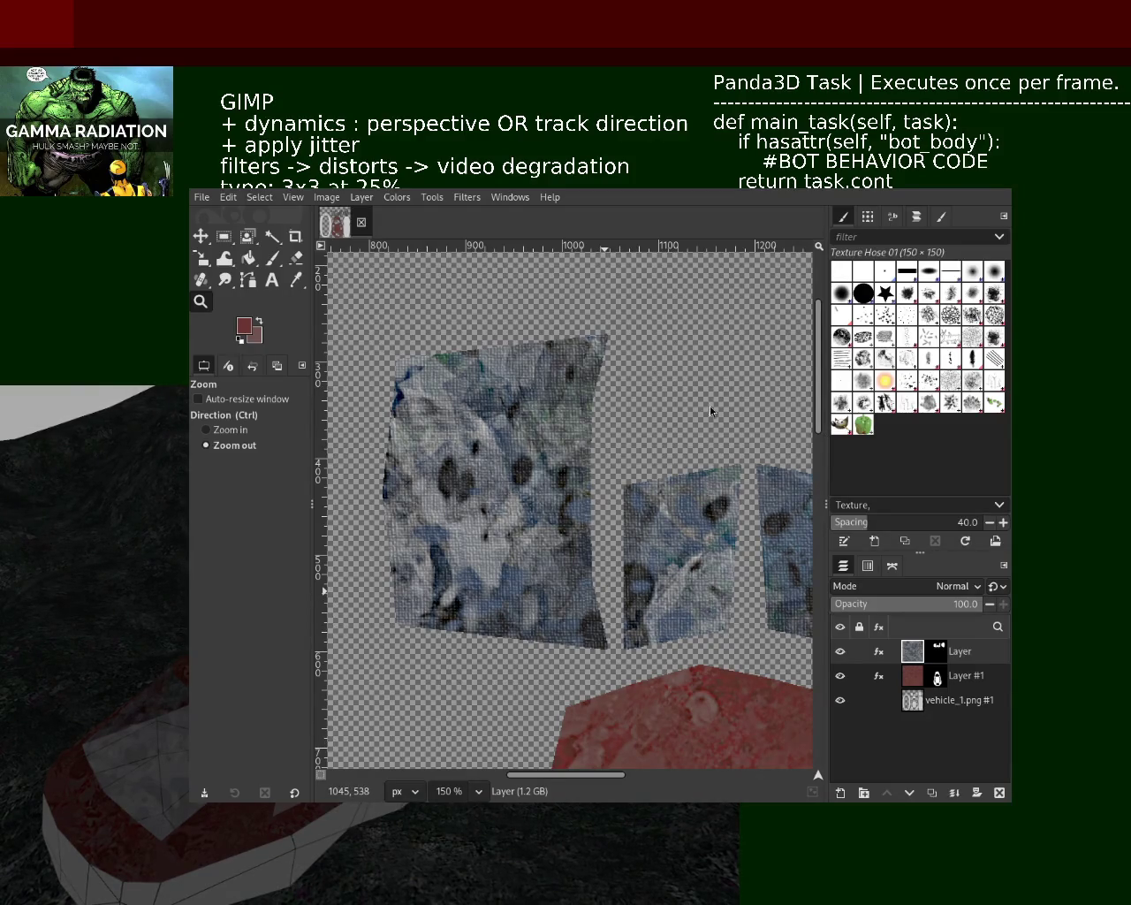
left_click(879, 677)
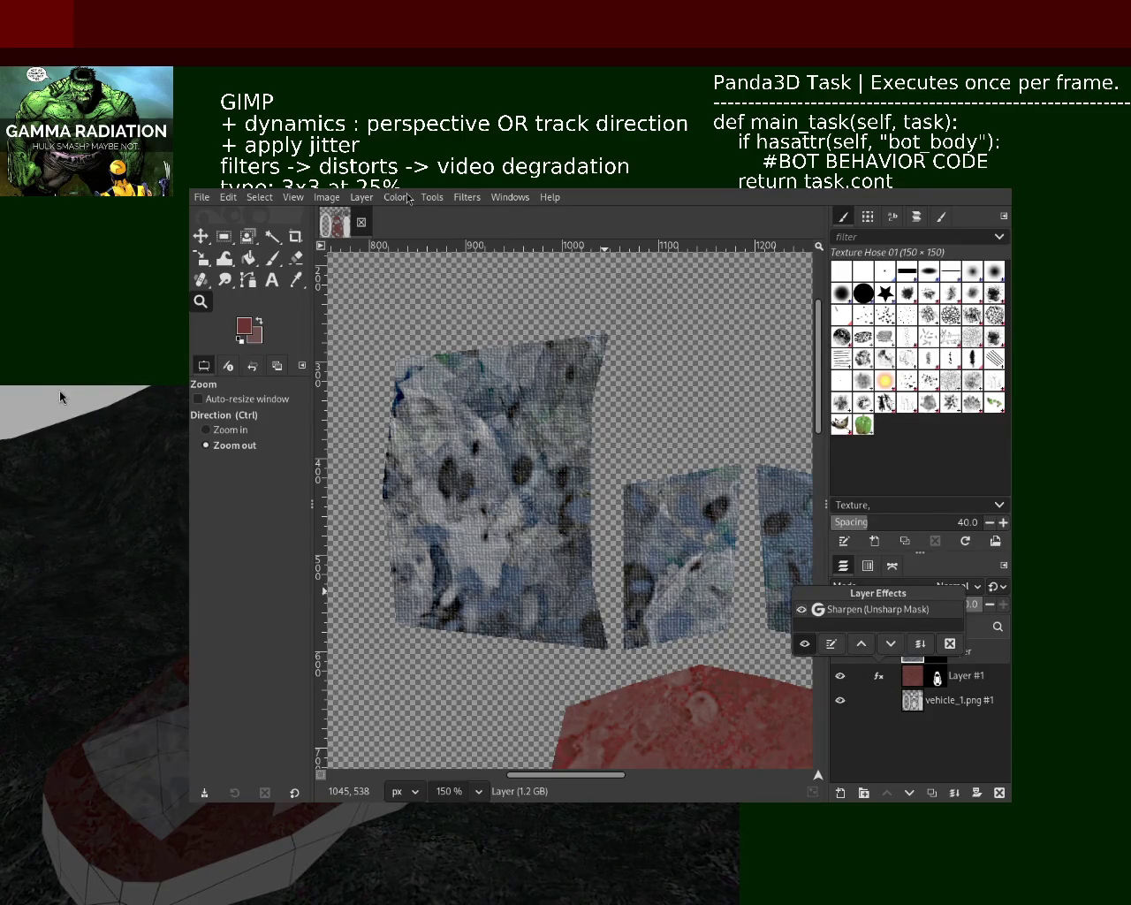
key("Escape")
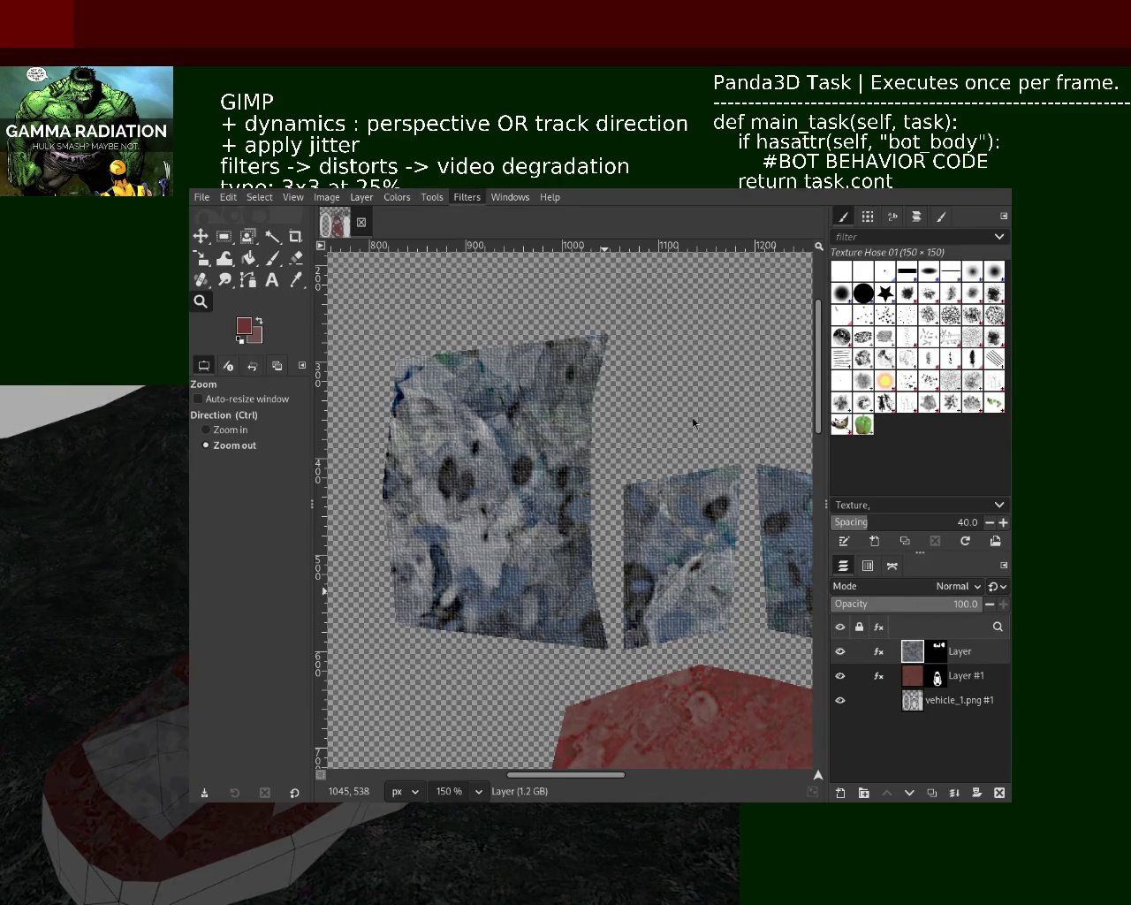
key("ctrl+f")
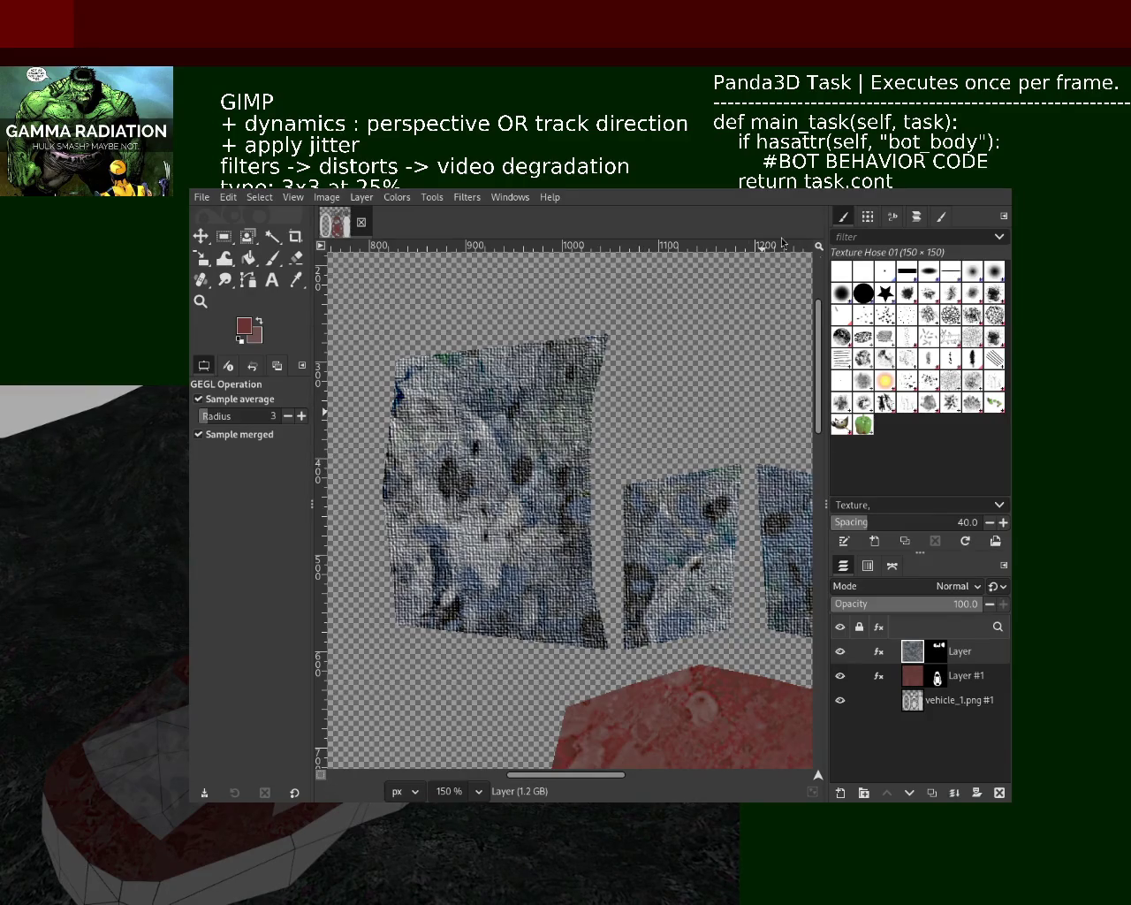
left_click(919, 676)
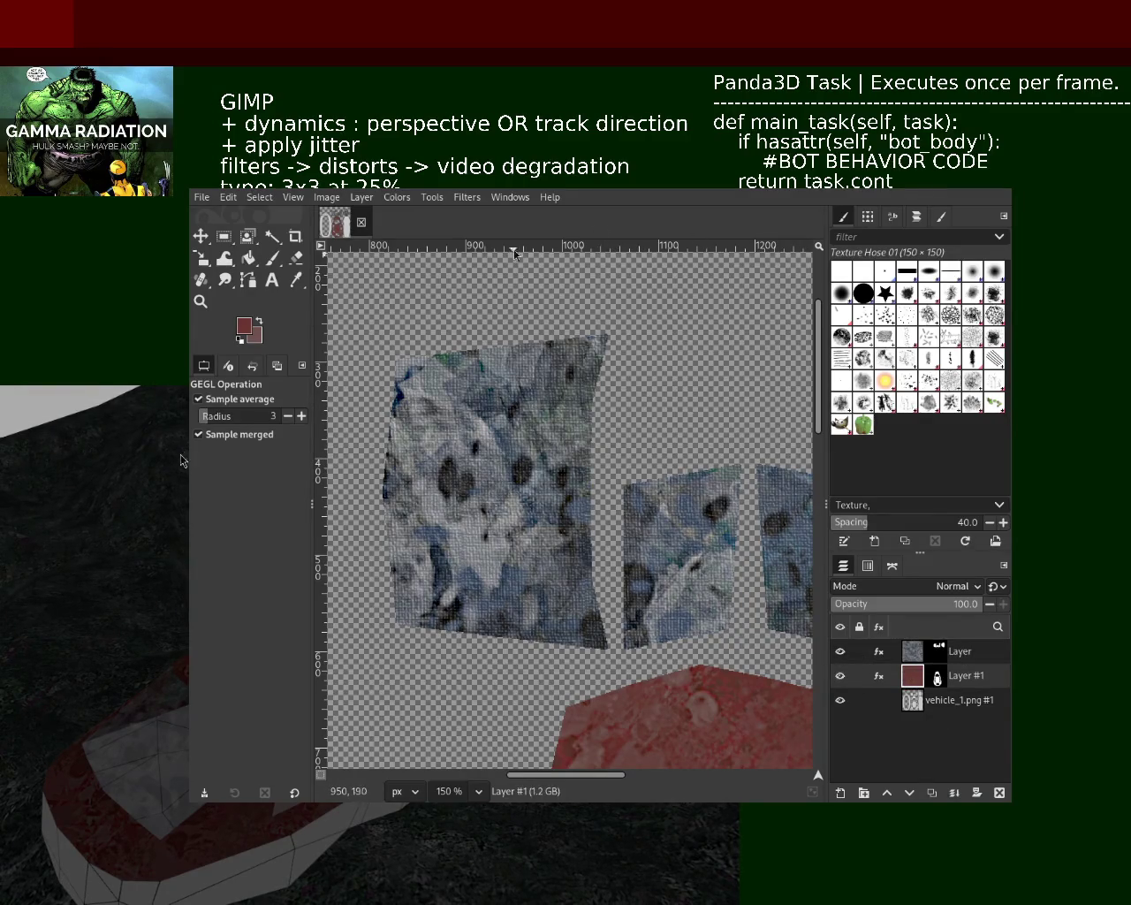
left_click(458, 200)
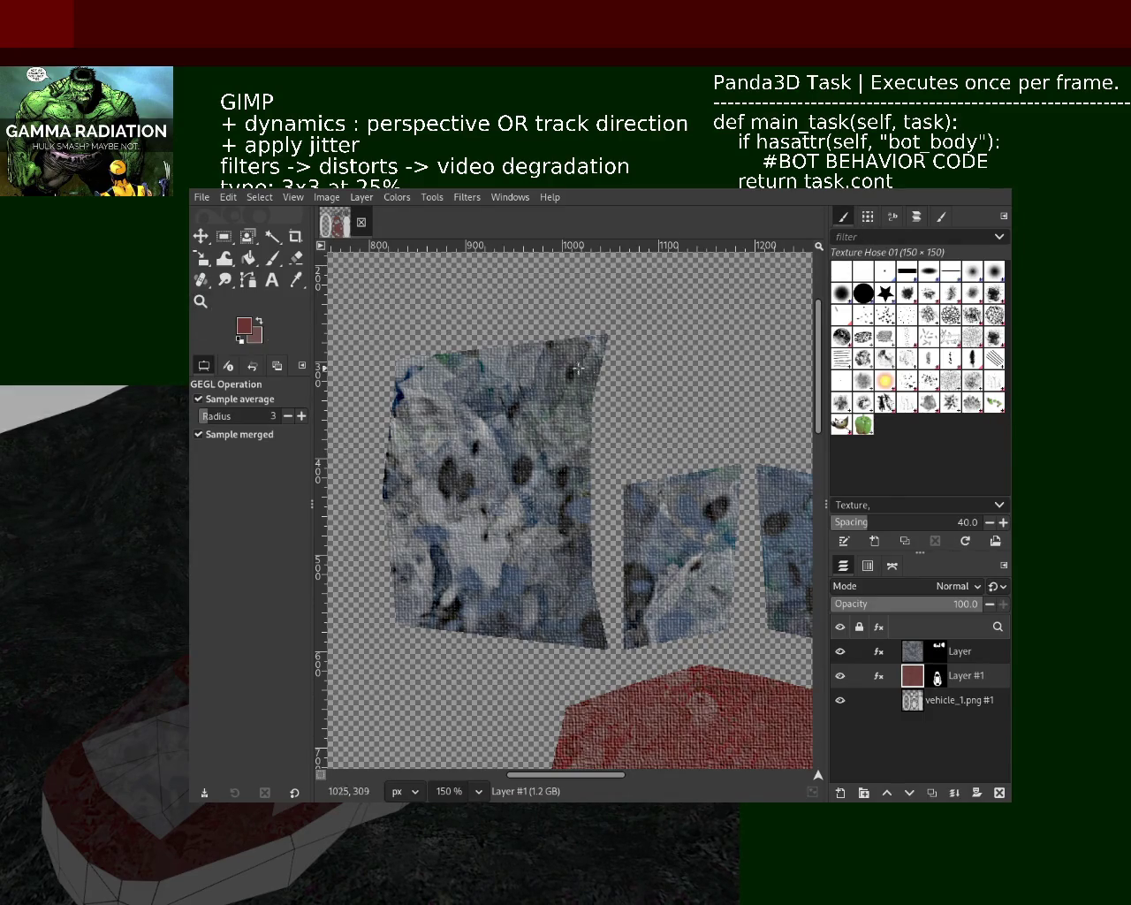
key("z")
left_click(679, 560, "ctrl")
left_click(678, 560, "ctrl")
left_click(679, 560, "ctrl")
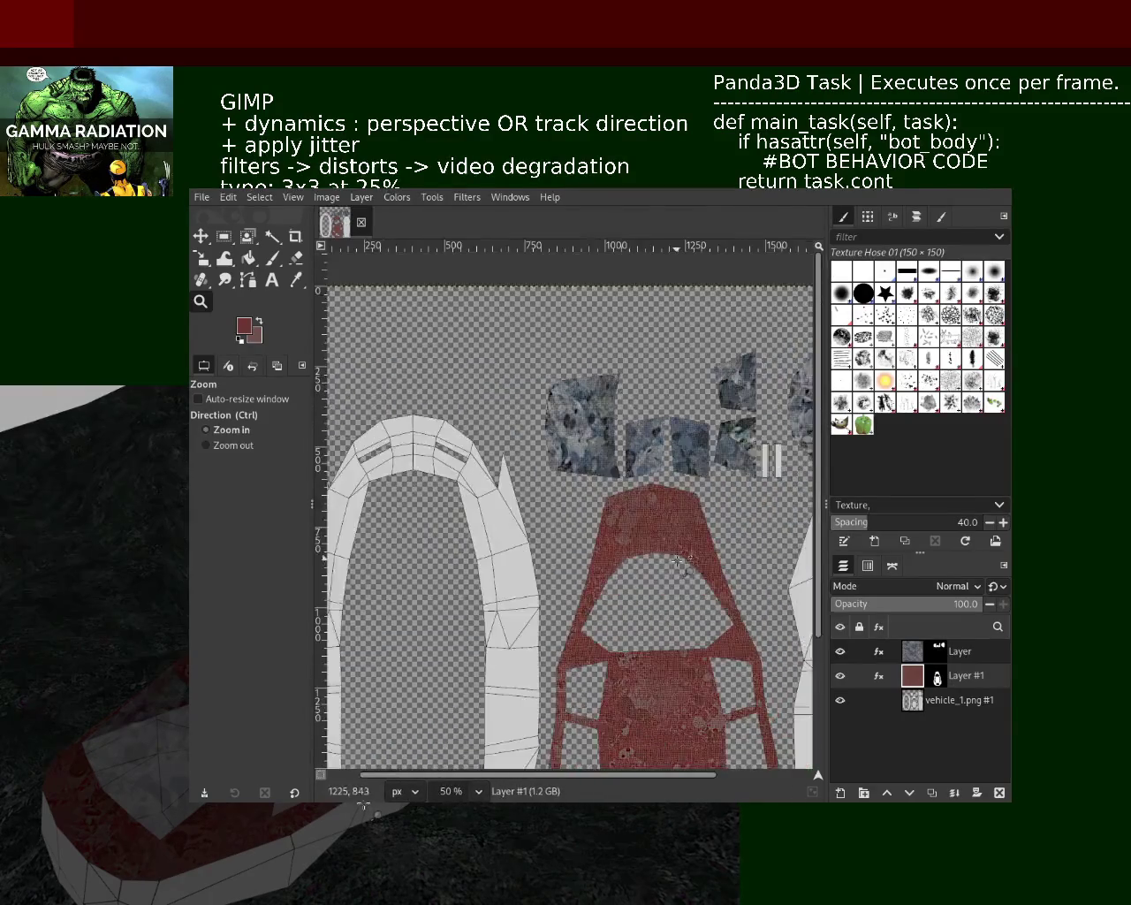
left_click(679, 560)
left_click(654, 495)
left_click(641, 434, "ctrl")
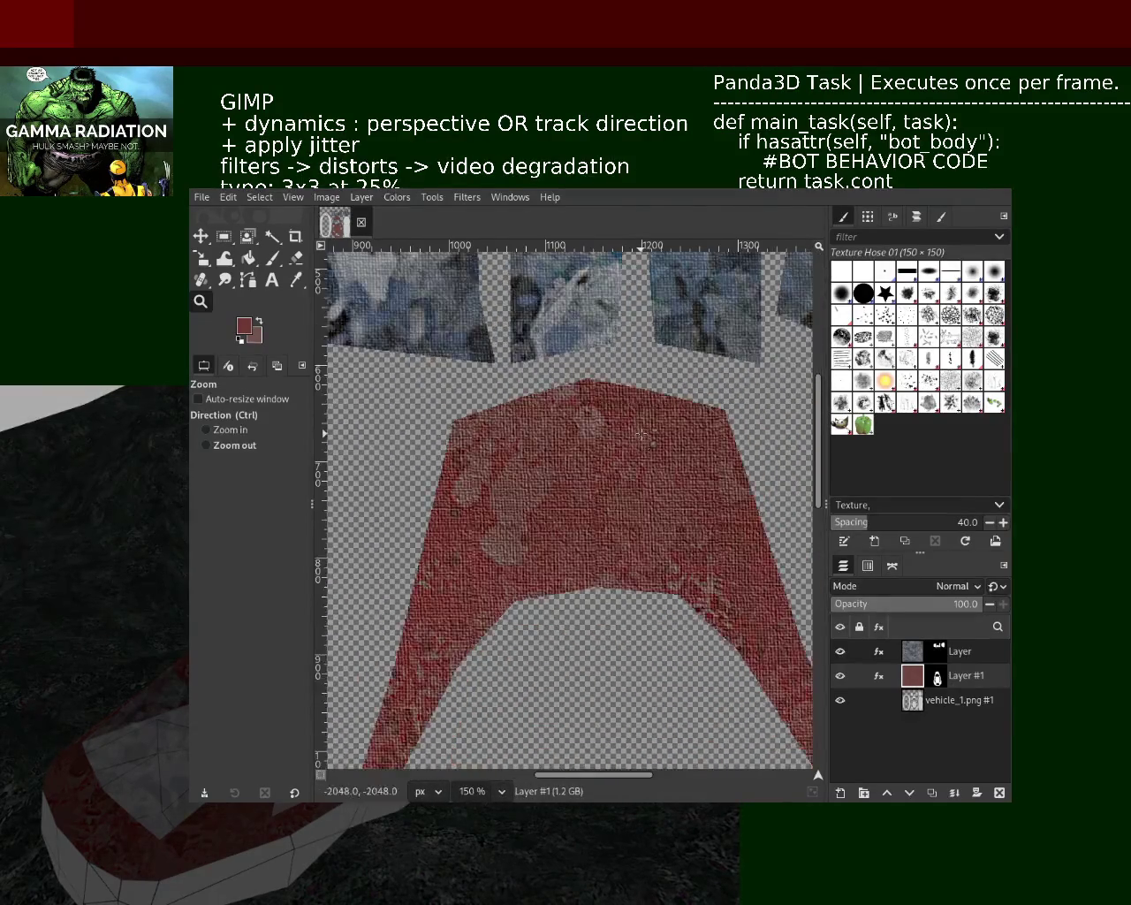
left_click(642, 434, "ctrl")
left_click(645, 438, "ctrl")
left_click(650, 444, "ctrl")
left_click(654, 624, "ctrl")
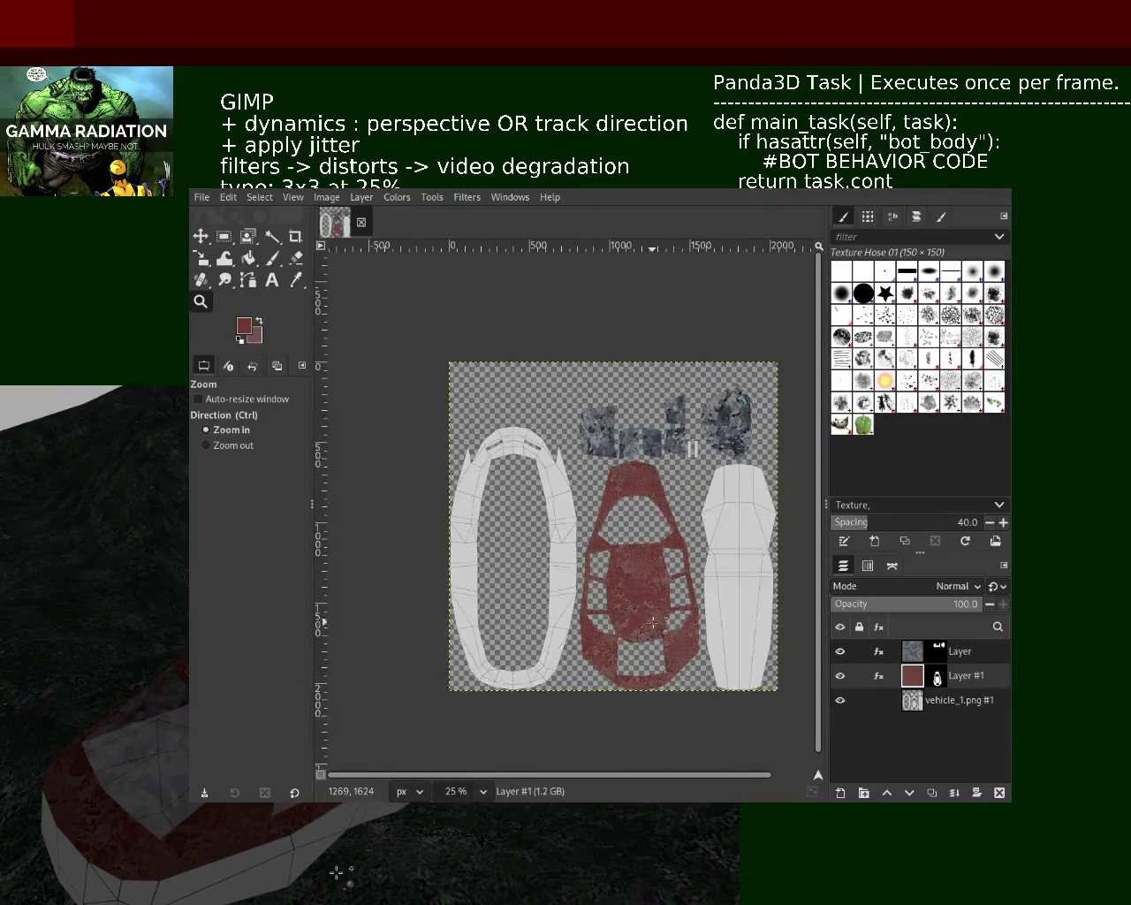
left_click(654, 624)
left_click(646, 592)
left_click(619, 495)
left_click(584, 382, "ctrl")
left_click(584, 382, "ctrl")
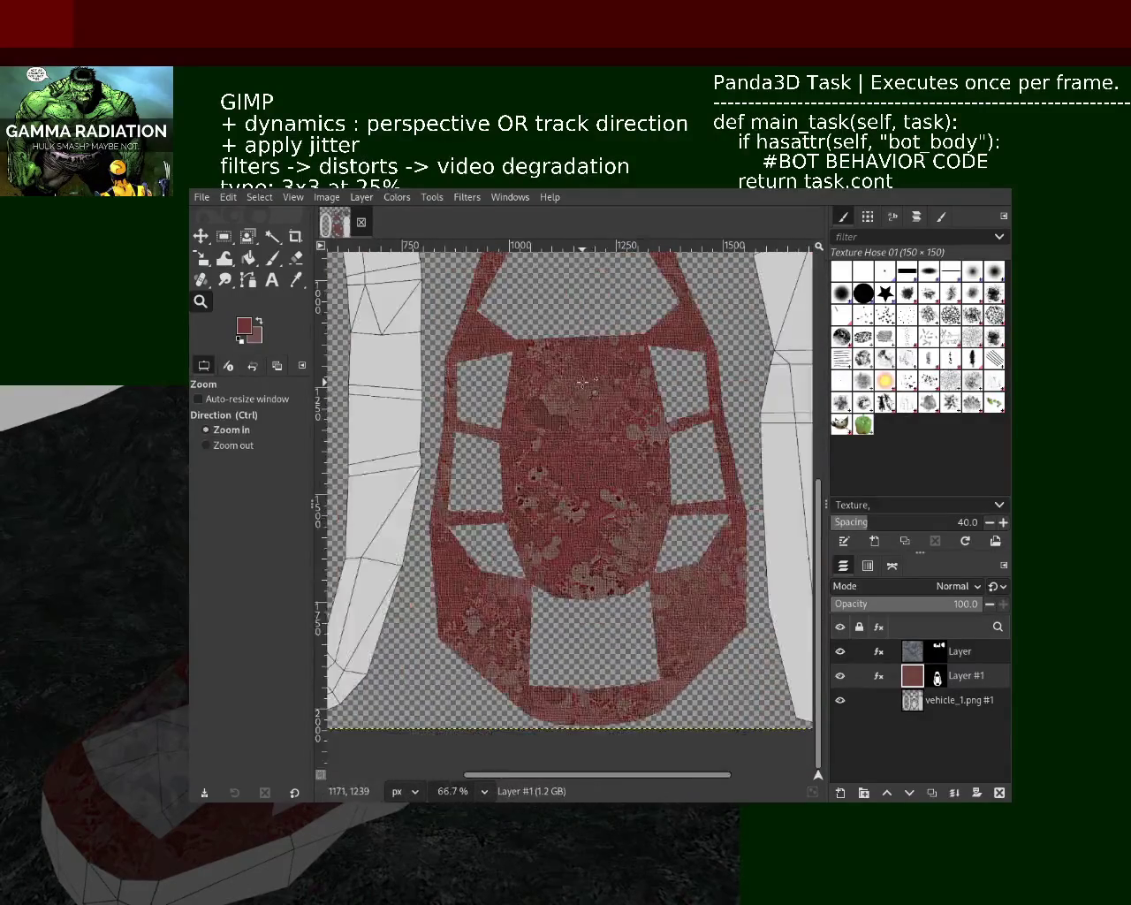
left_click(584, 382)
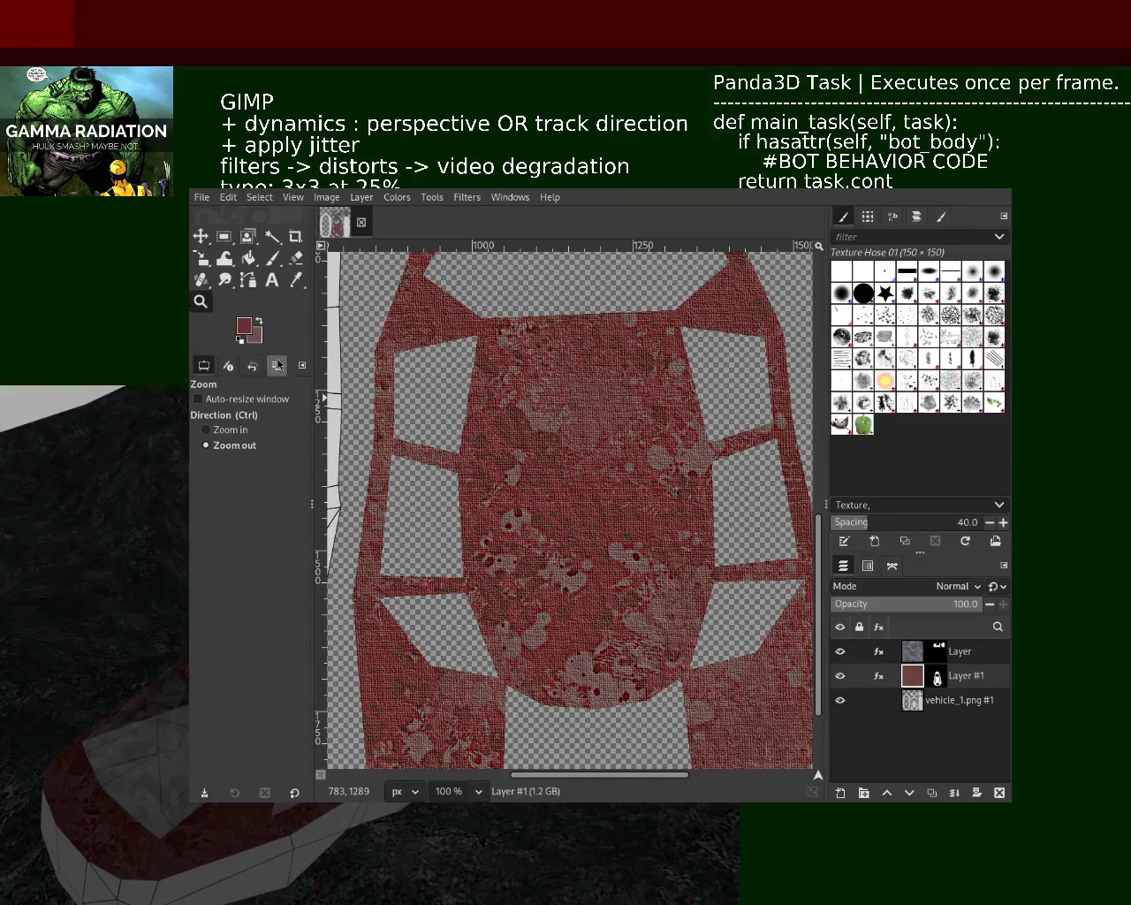
scroll(486, 477, "up", 1, "ctrl")
scroll(548, 512, "down", 3, "ctrl")
scroll(601, 539, "down", 1, "ctrl")
scroll(611, 546, "up", 2, "ctrl")
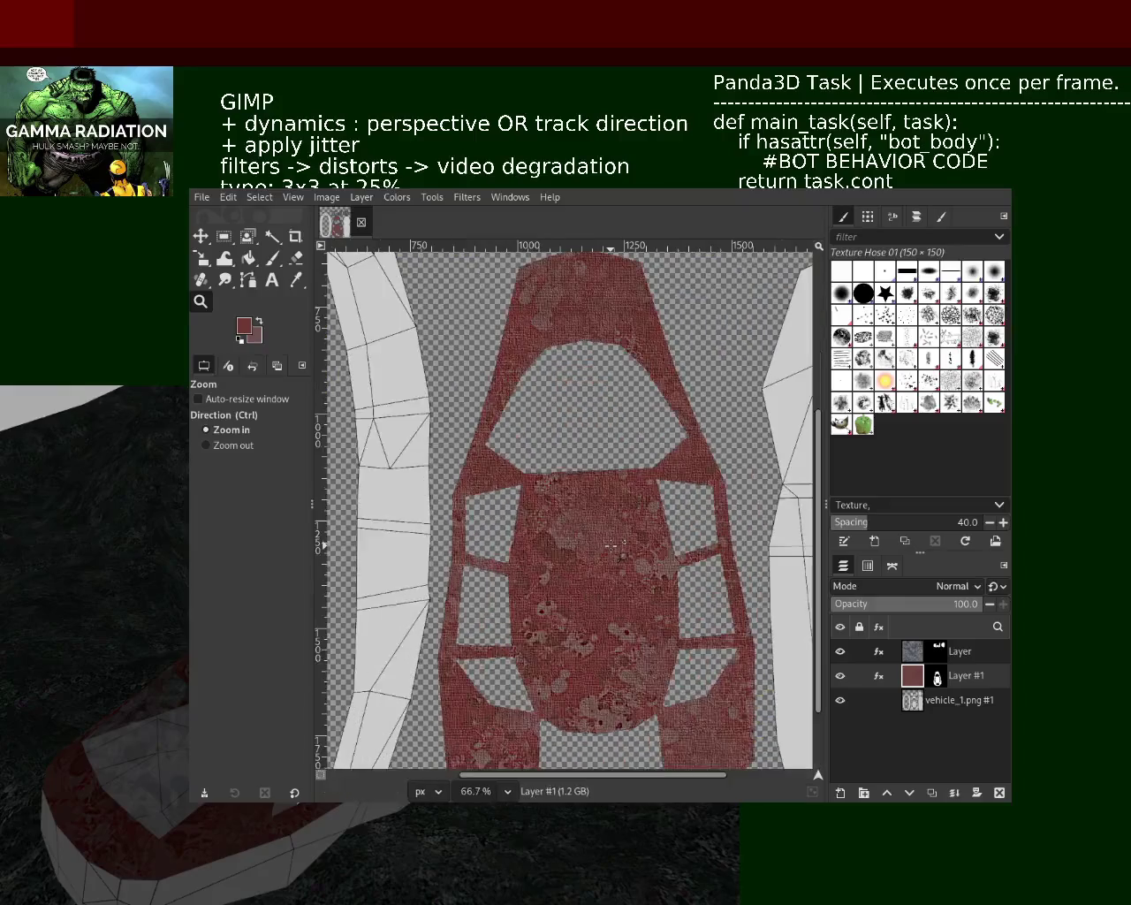
mouse_move(878, 651)
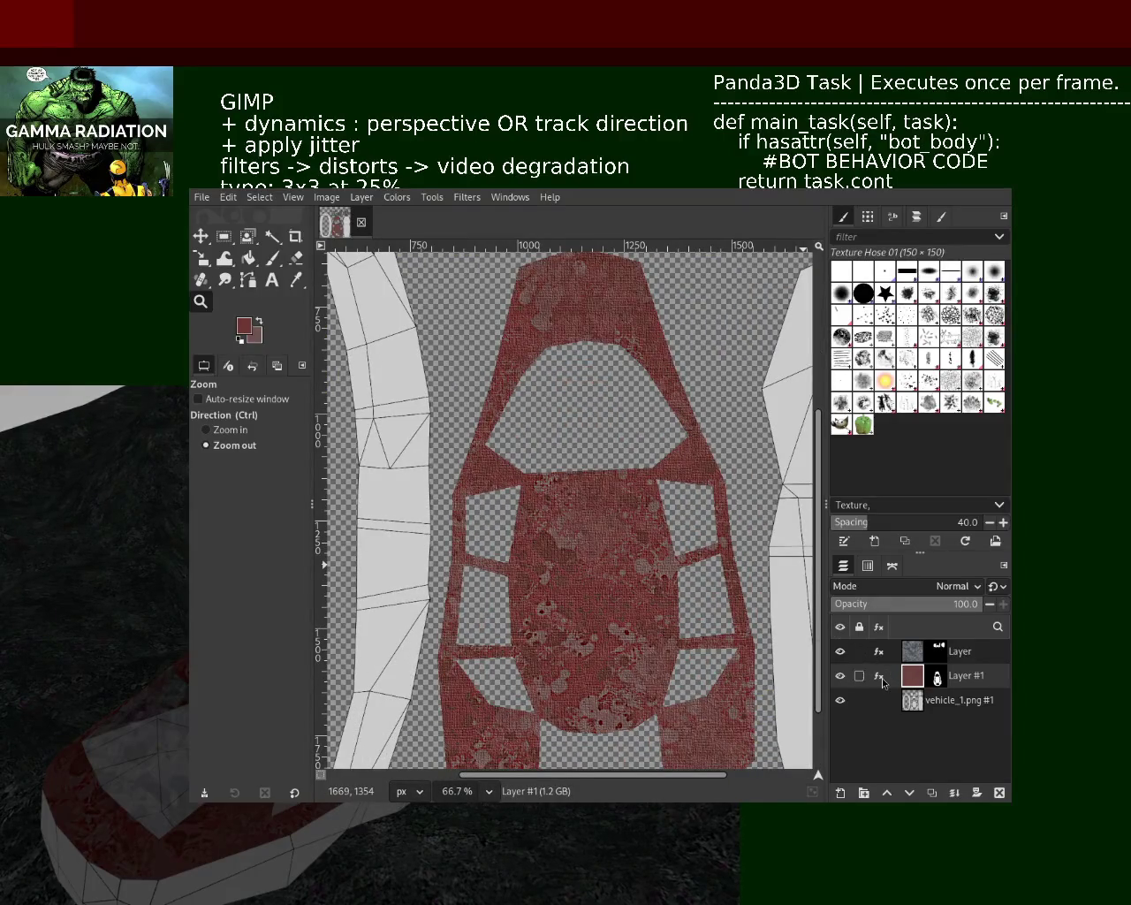
left_click(882, 678)
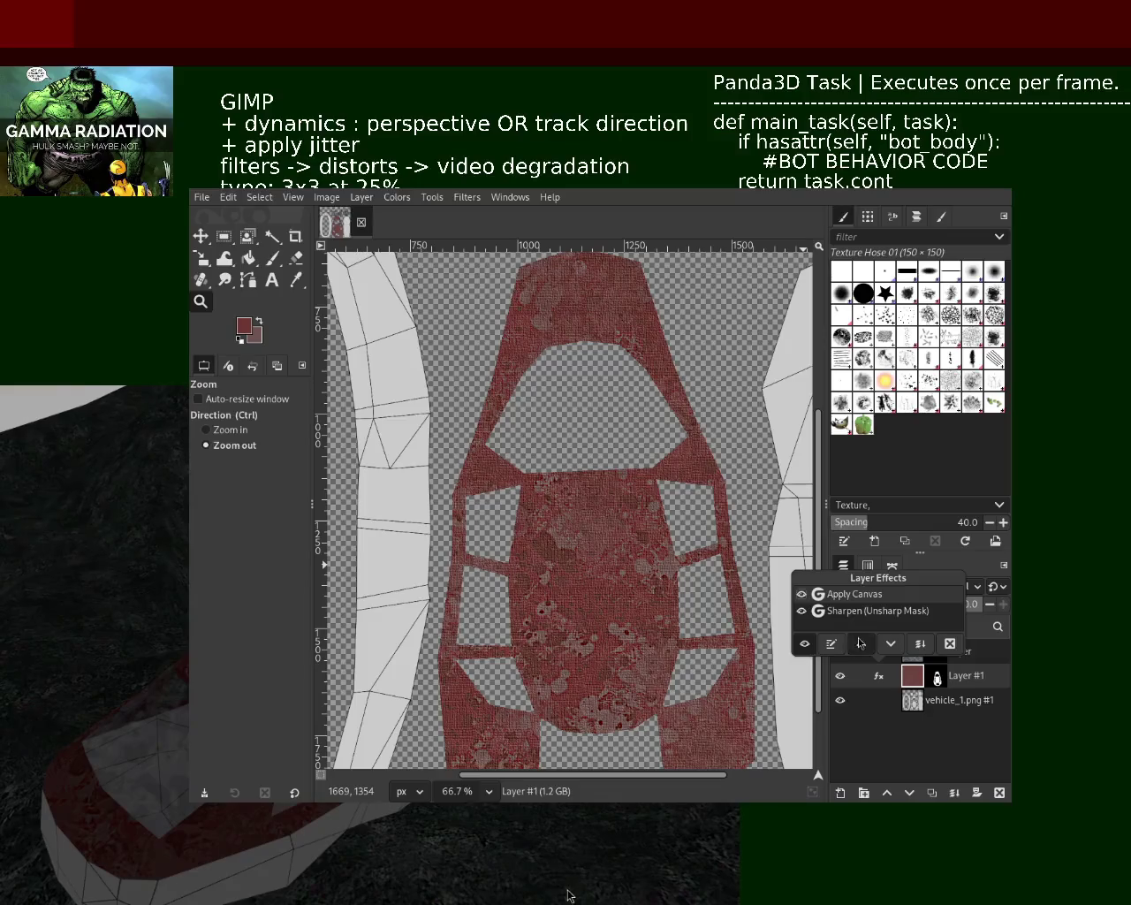
left_click(831, 644)
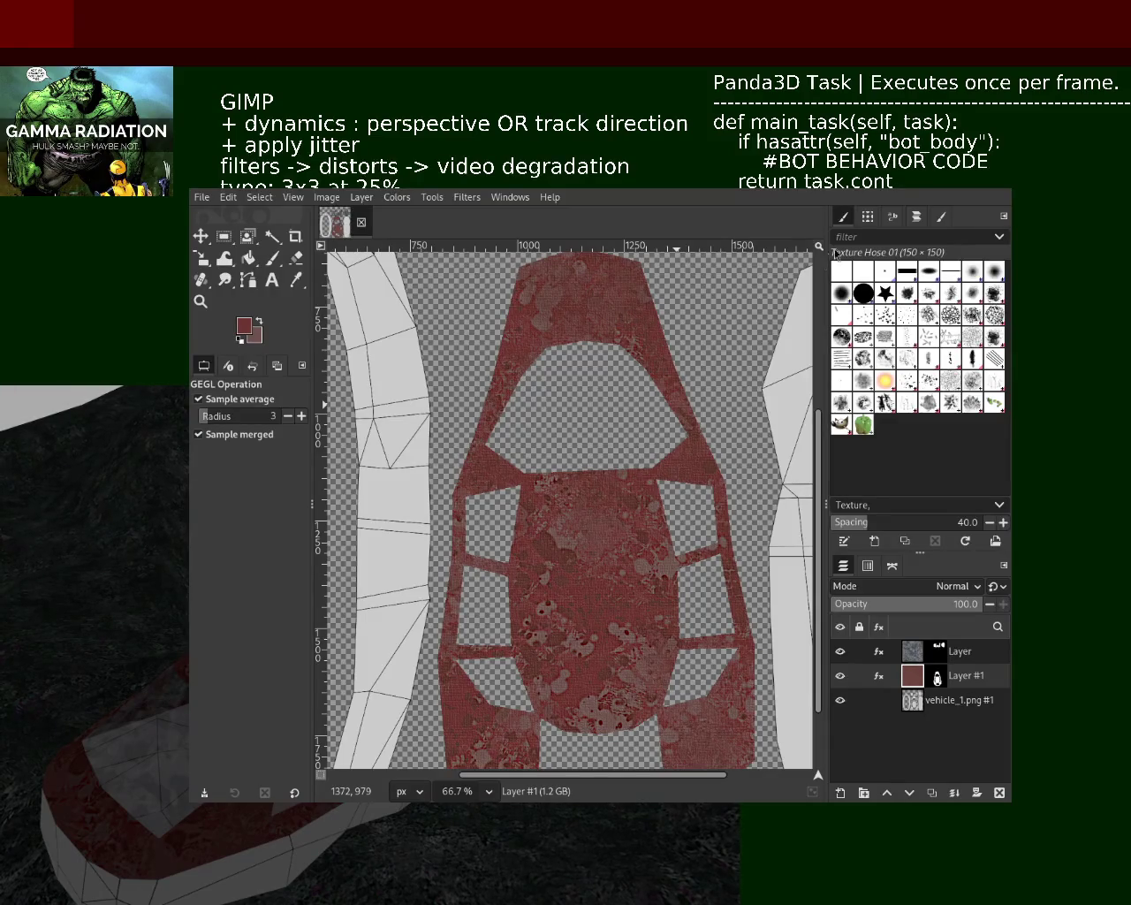
left_click(200, 302)
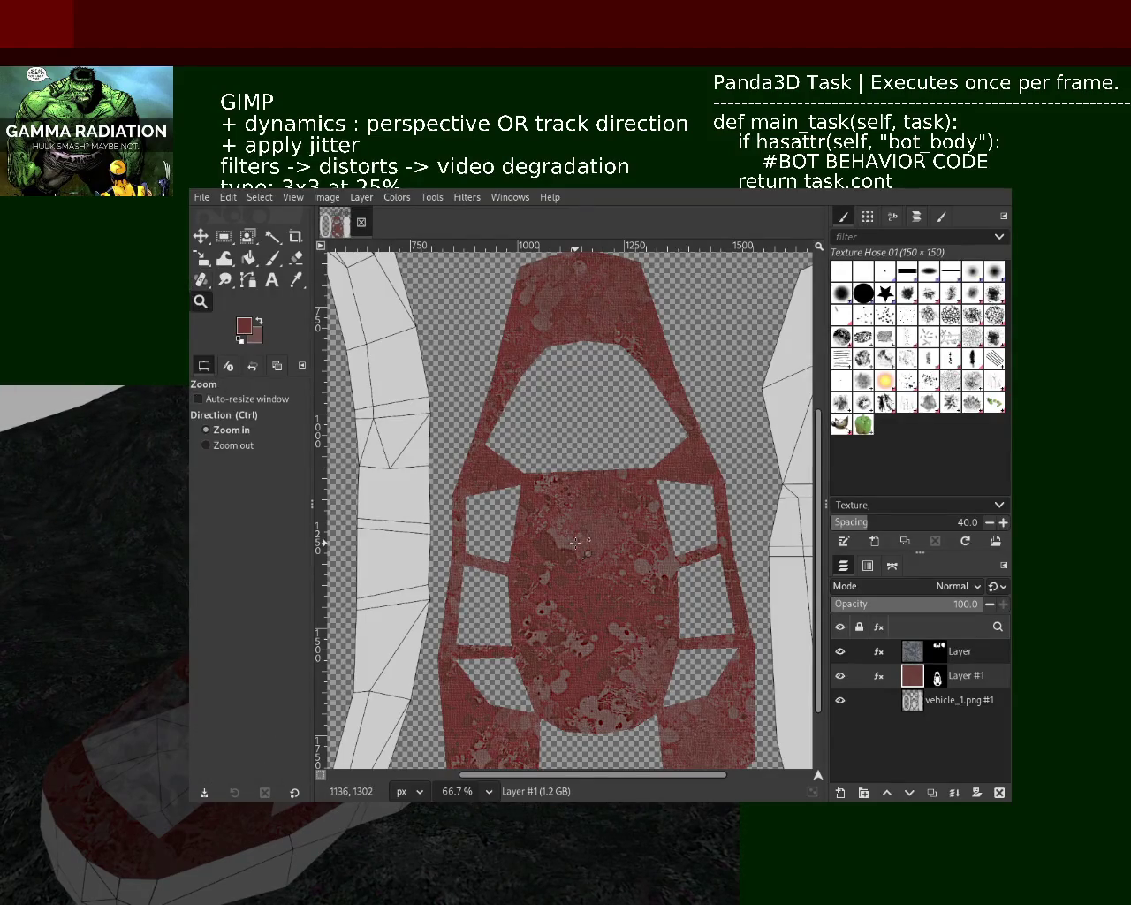
left_click(576, 544)
left_click(576, 545)
scroll(577, 545, "down", 1, "ctrl")
scroll(583, 530, "down", 2, "ctrl")
scroll(618, 494, "up", 2, "ctrl")
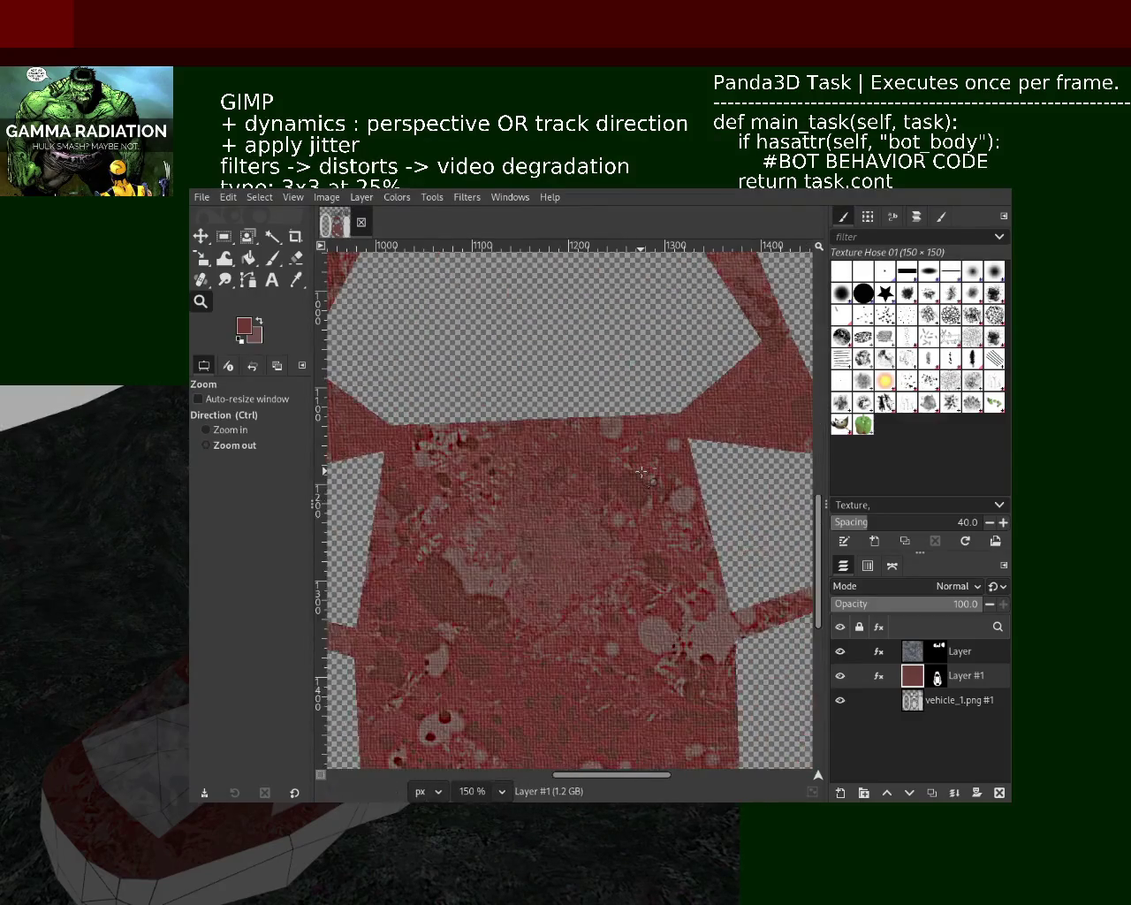
scroll(641, 472, "down", 1, "ctrl")
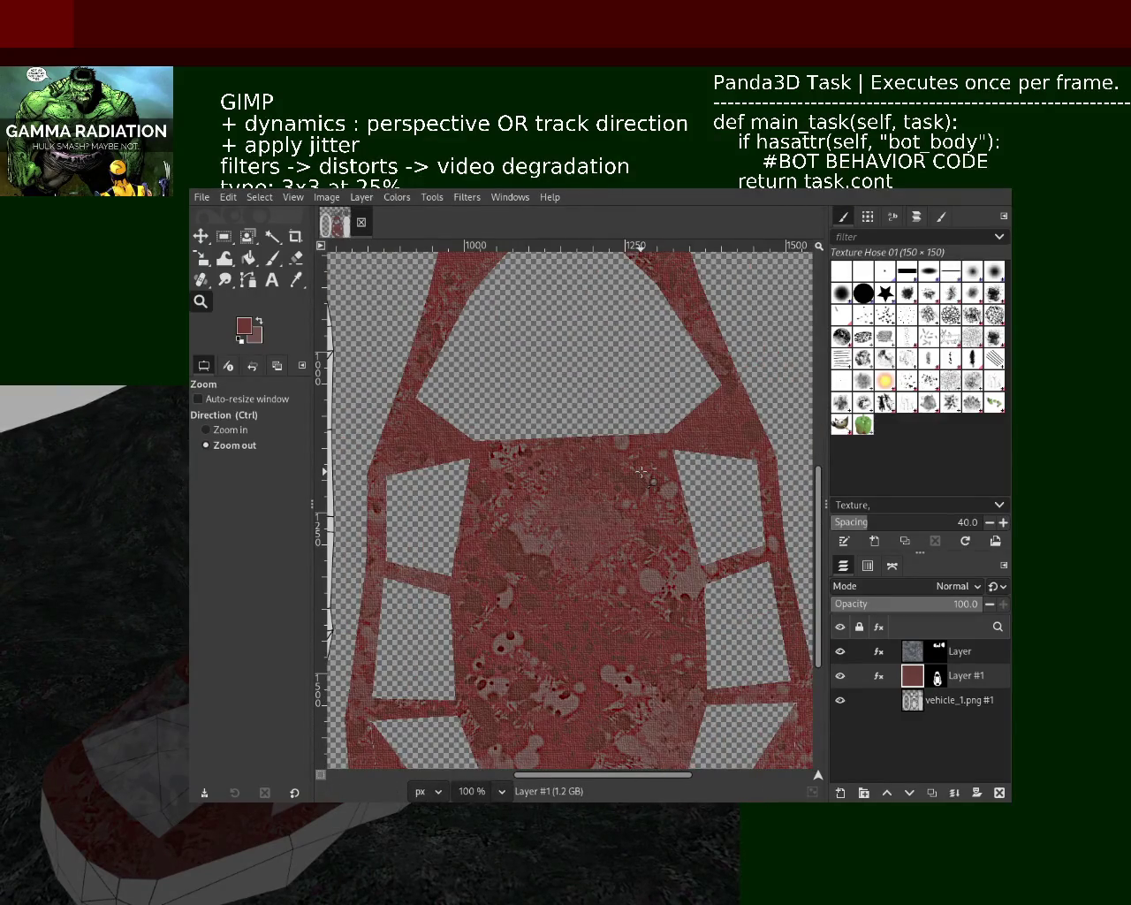
scroll(641, 472, "down", 2, "ctrl")
scroll(628, 464, "up", 2, "ctrl")
scroll(610, 455, "up", 2, "ctrl")
scroll(597, 450, "up", 1, "ctrl")
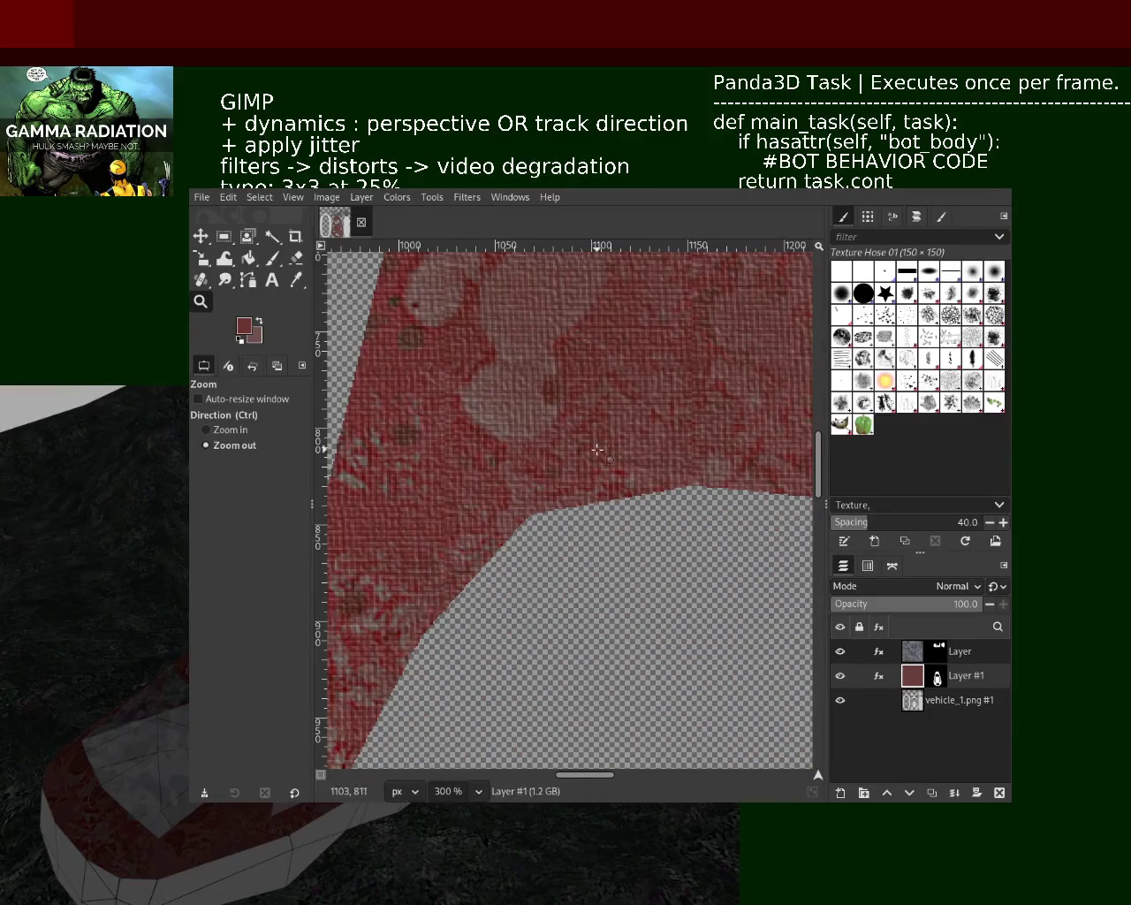
scroll(598, 449, "down", 4, "ctrl")
scroll(574, 442, "down", 2, "ctrl")
scroll(548, 433, "up", 2, "ctrl")
scroll(522, 420, "up", 2, "ctrl")
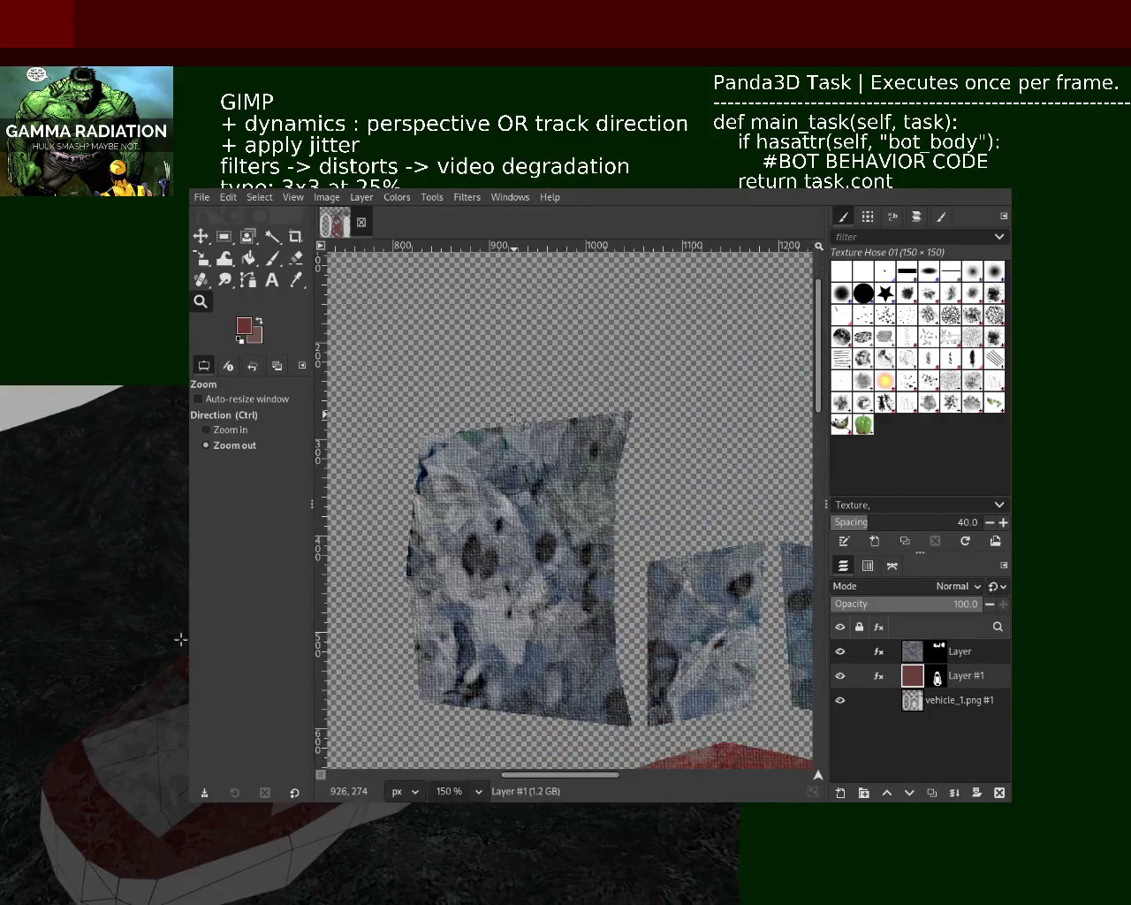
scroll(517, 425, "down", 2, "ctrl")
scroll(530, 441, "down", 1, "ctrl")
scroll(544, 464, "up", 1, "ctrl")
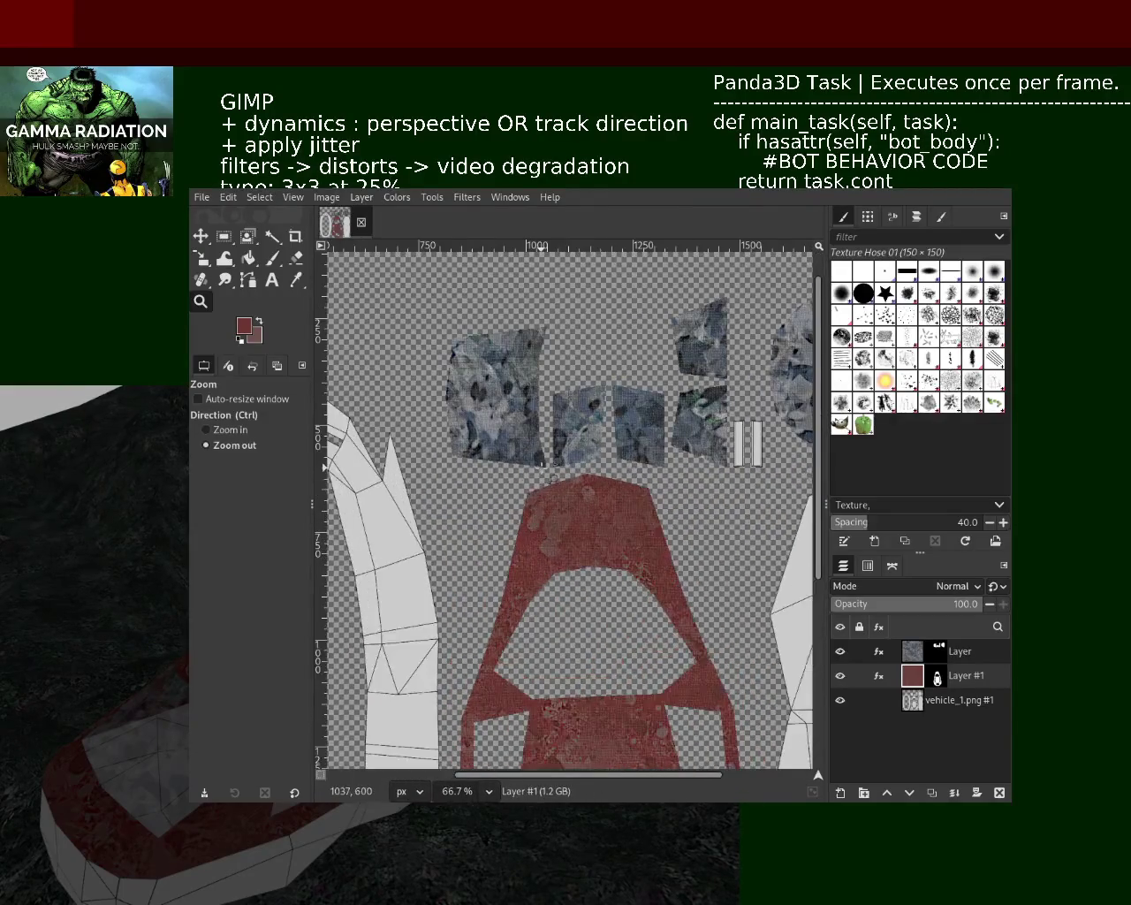
scroll(544, 469, "down", 2, "ctrl")
scroll(566, 618, "up", 1, "ctrl")
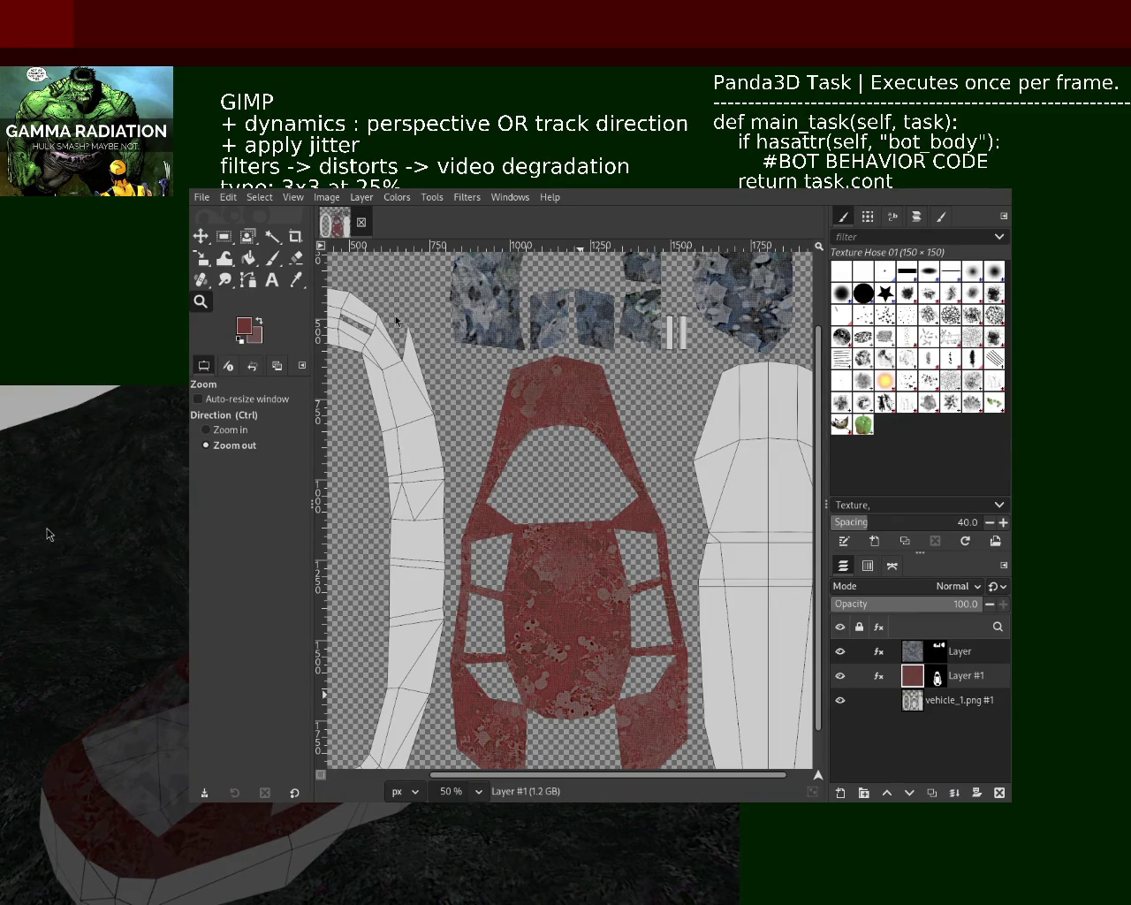
Step: Move the image window aside to reveal the 3D car, reapply the filter, and zoom on the red body
left_click_drag(50, 535, 473, 394)
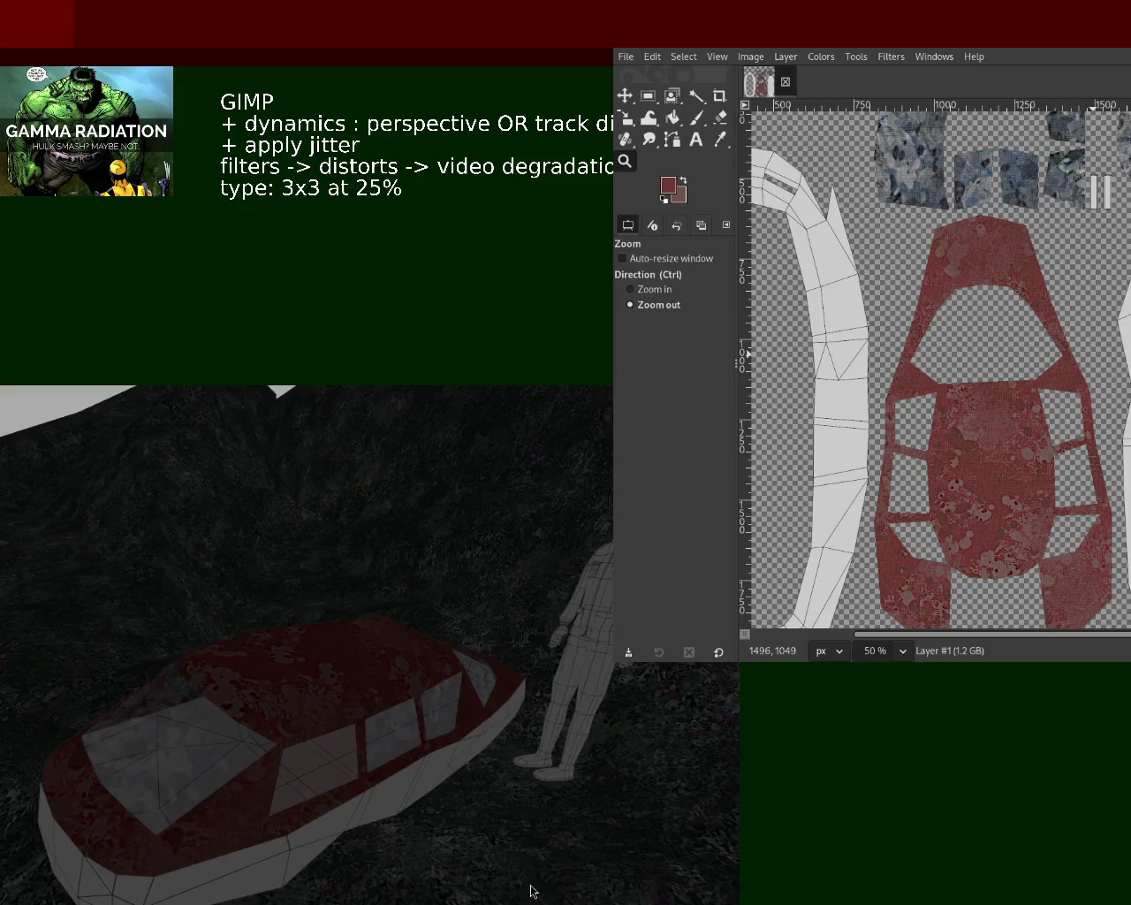
key("ctrl+f")
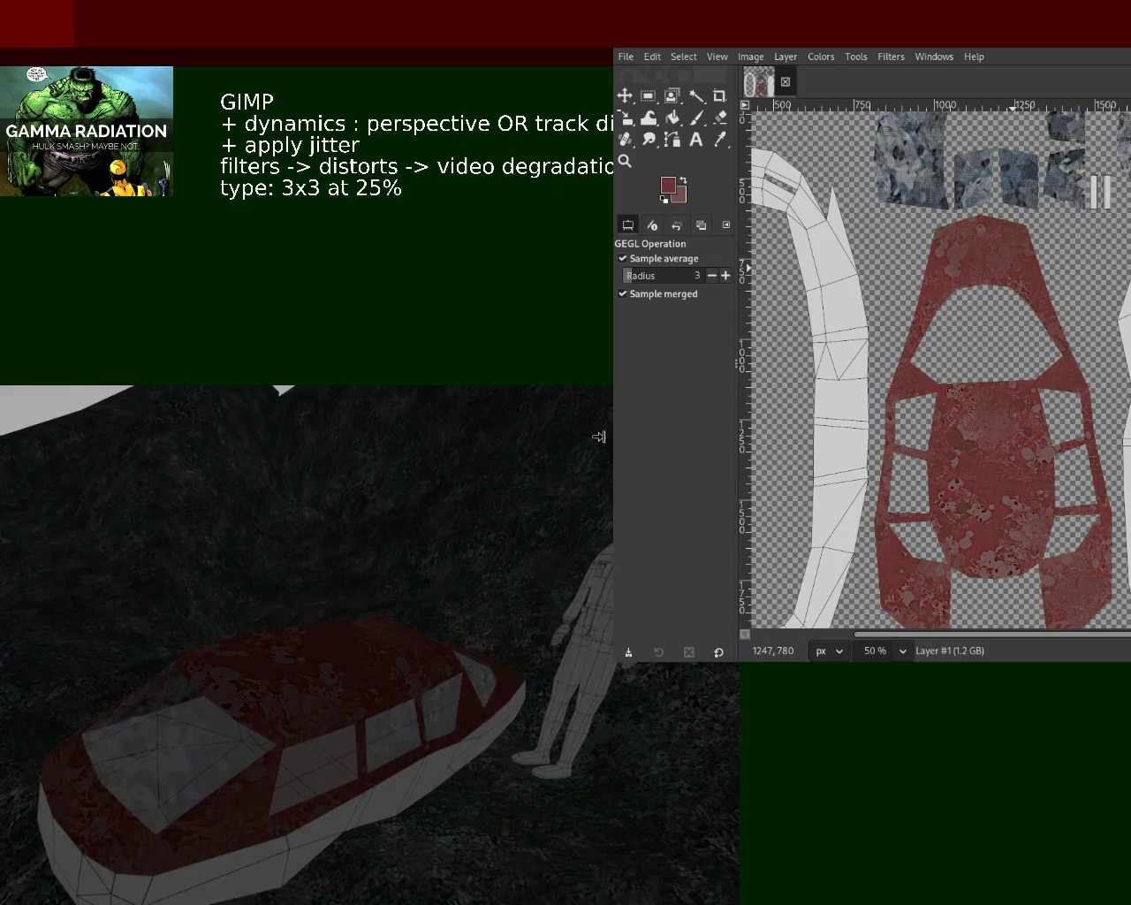
left_click(625, 161)
left_click(993, 496)
left_click(992, 497)
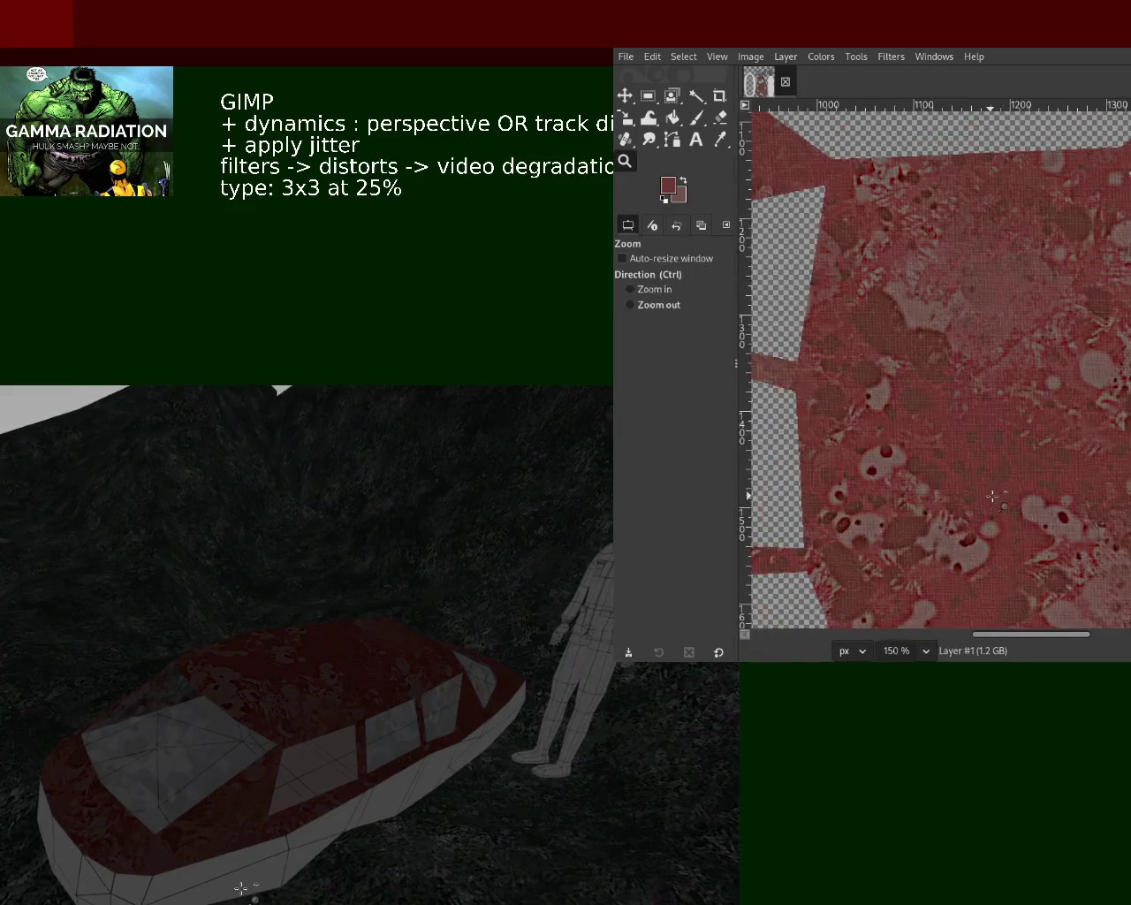
left_click(992, 496, "ctrl")
Step: Inspect the upper area and grey window pieces up close, then save the texture
left_click(1034, 327, "ctrl")
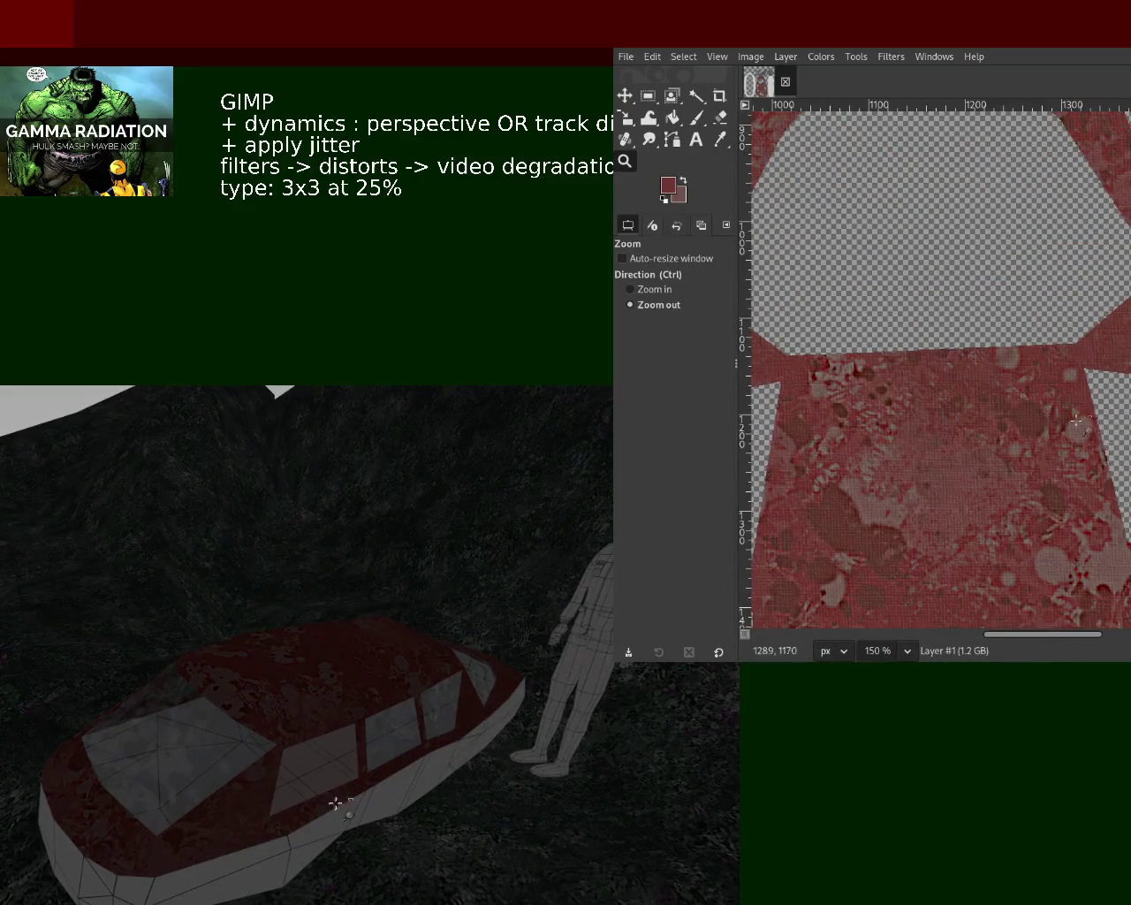
left_click(1105, 433)
left_click(1065, 397)
left_click(1056, 292, "ctrl")
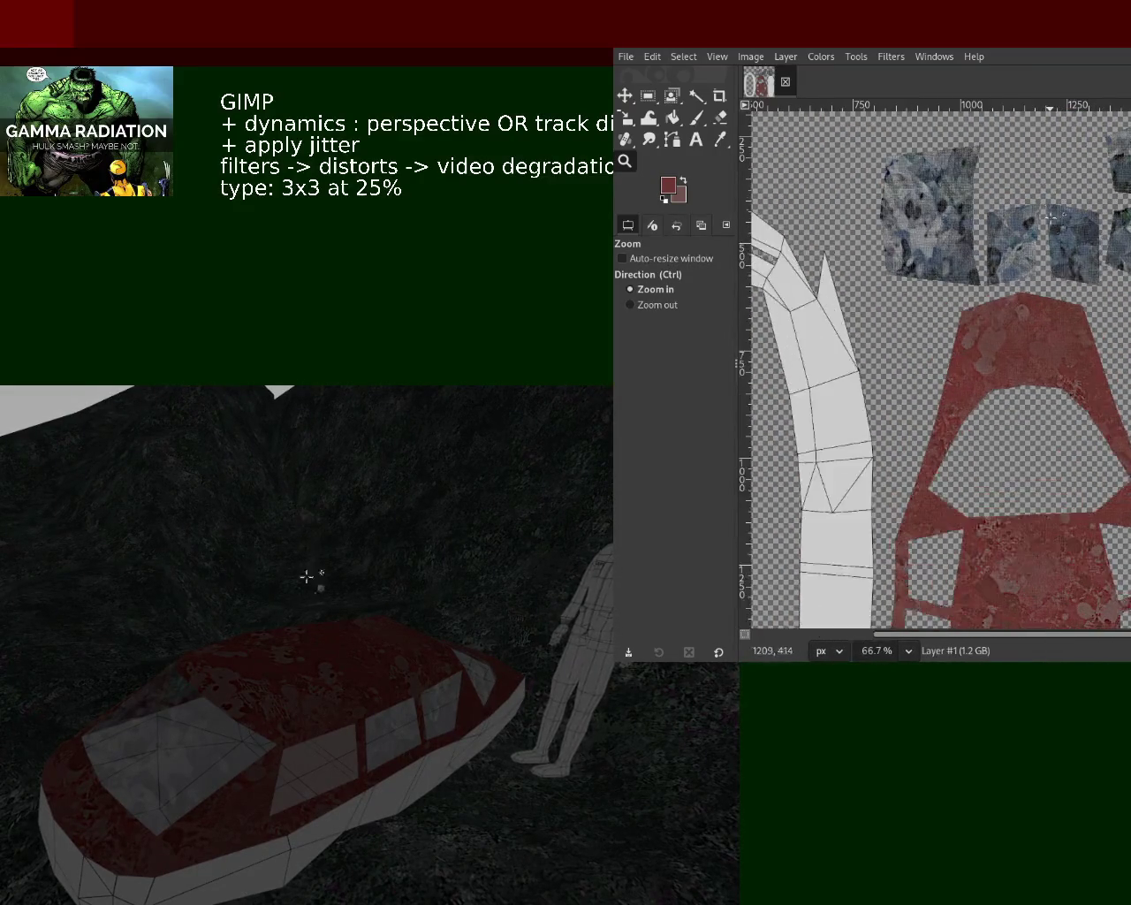
left_click(1051, 327, "ctrl")
left_click(1051, 344)
key("ctrl+s")
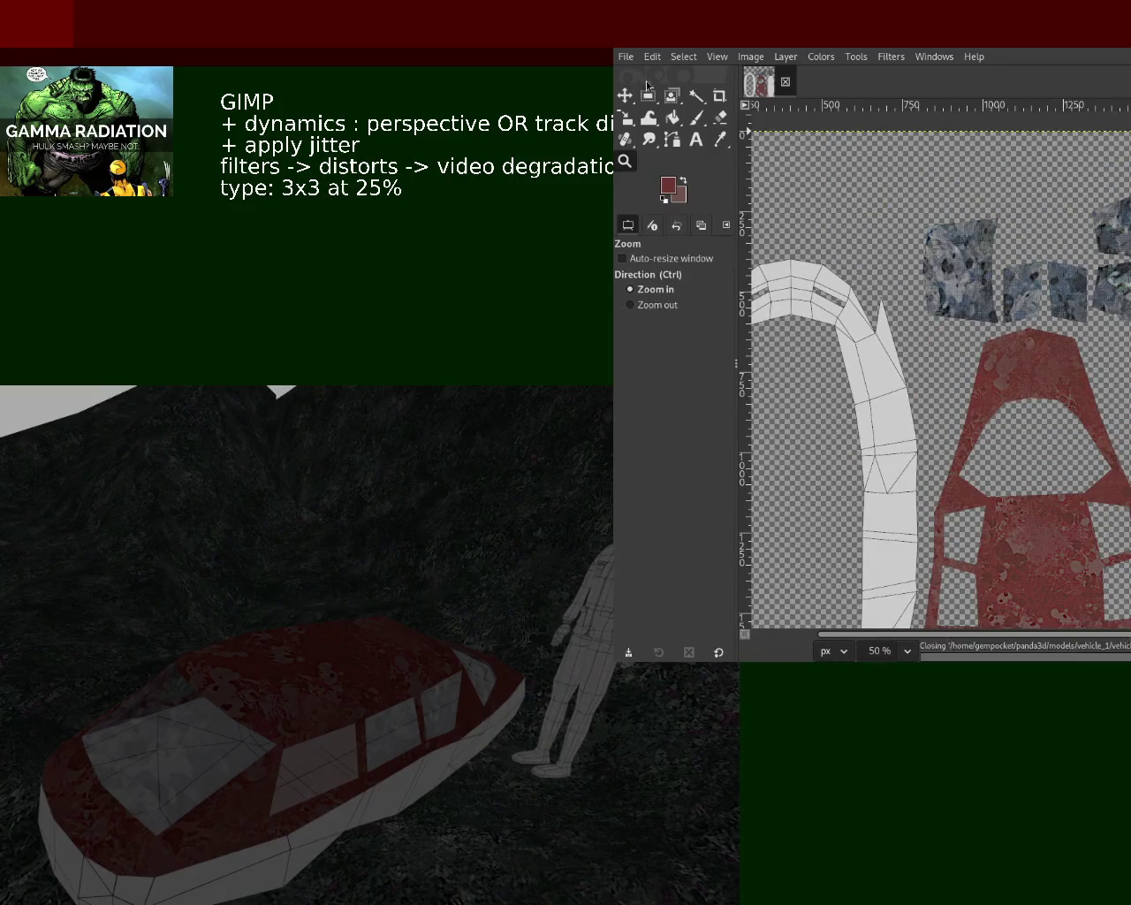
Step: Export the texture over vehicle_1.png, then export it once more
key("ctrl+e")
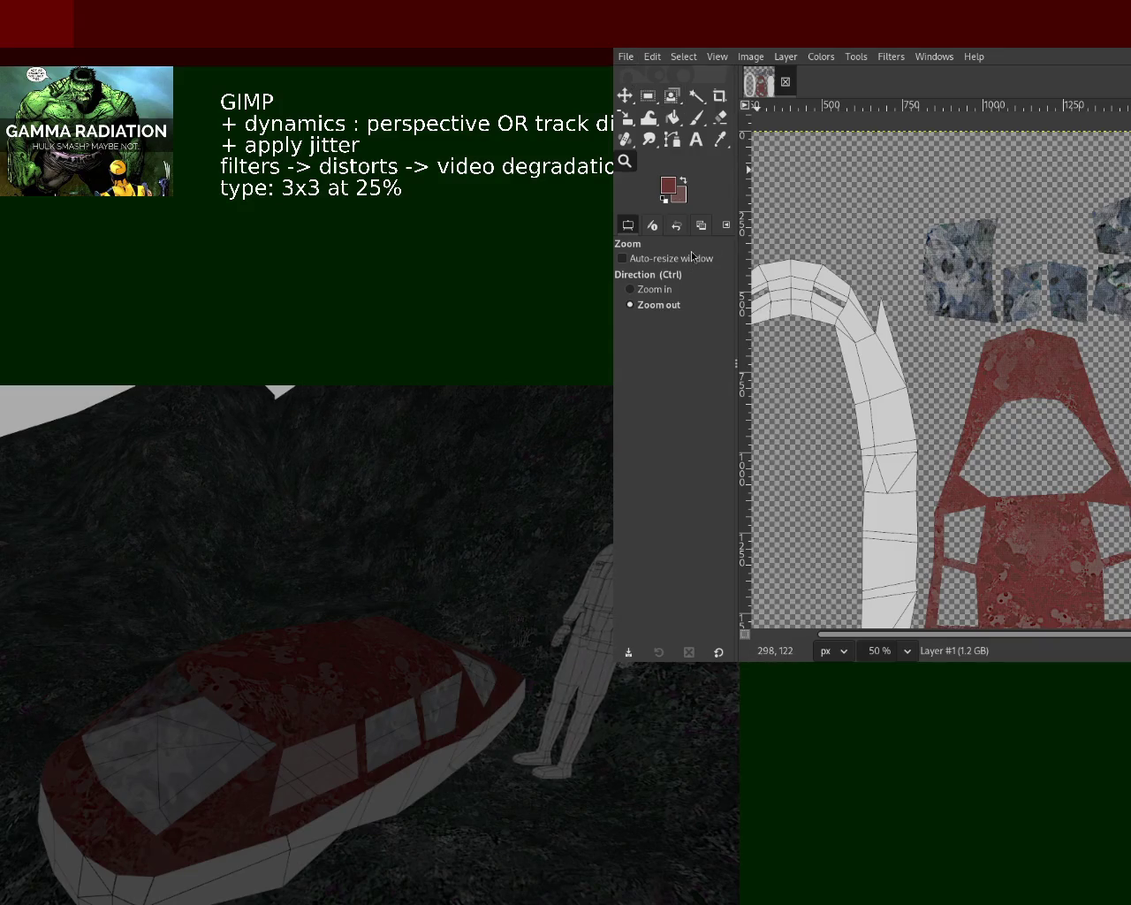
key("ctrl+e")
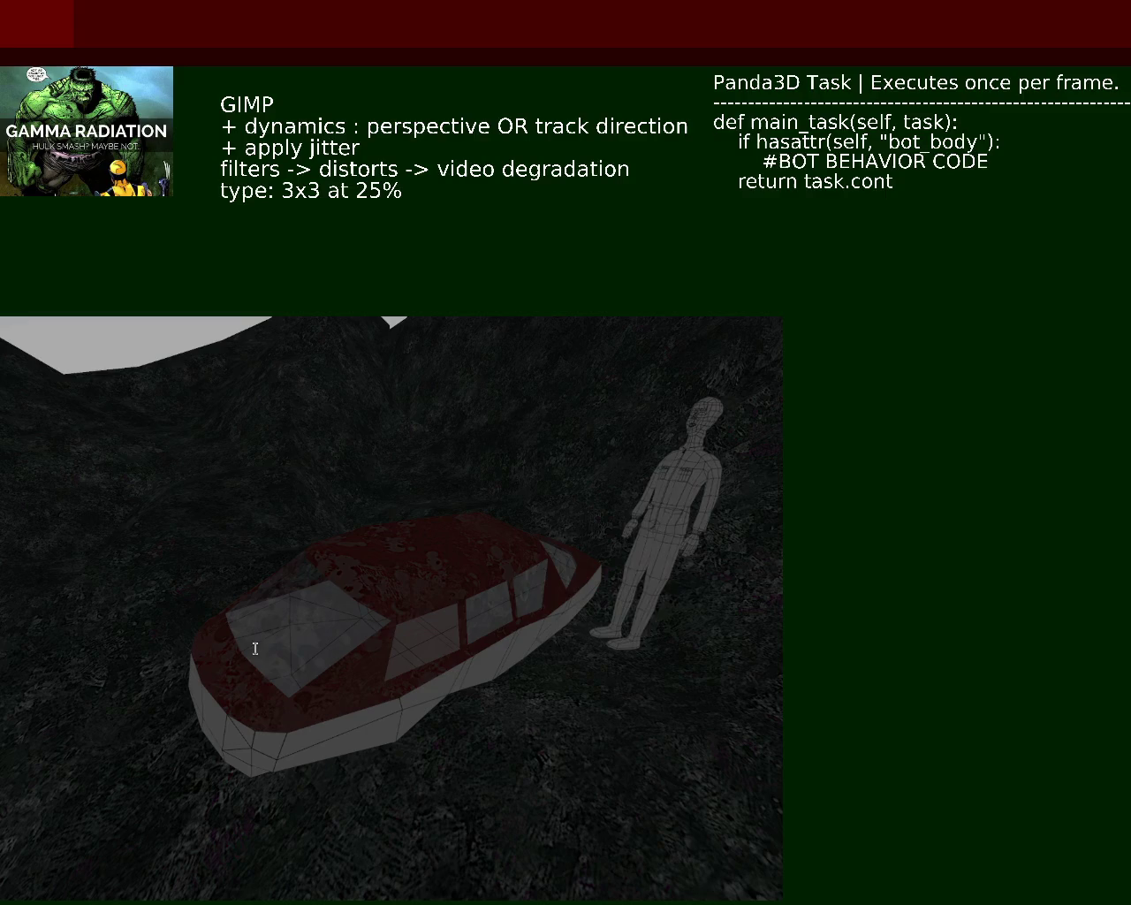
Step: Remove the '+' prefixes from the notes and add a 'dynamics : track direction' line
key("BackSpace")
key("BackSpace")
key("Down")
key("Delete")
key("Delete")
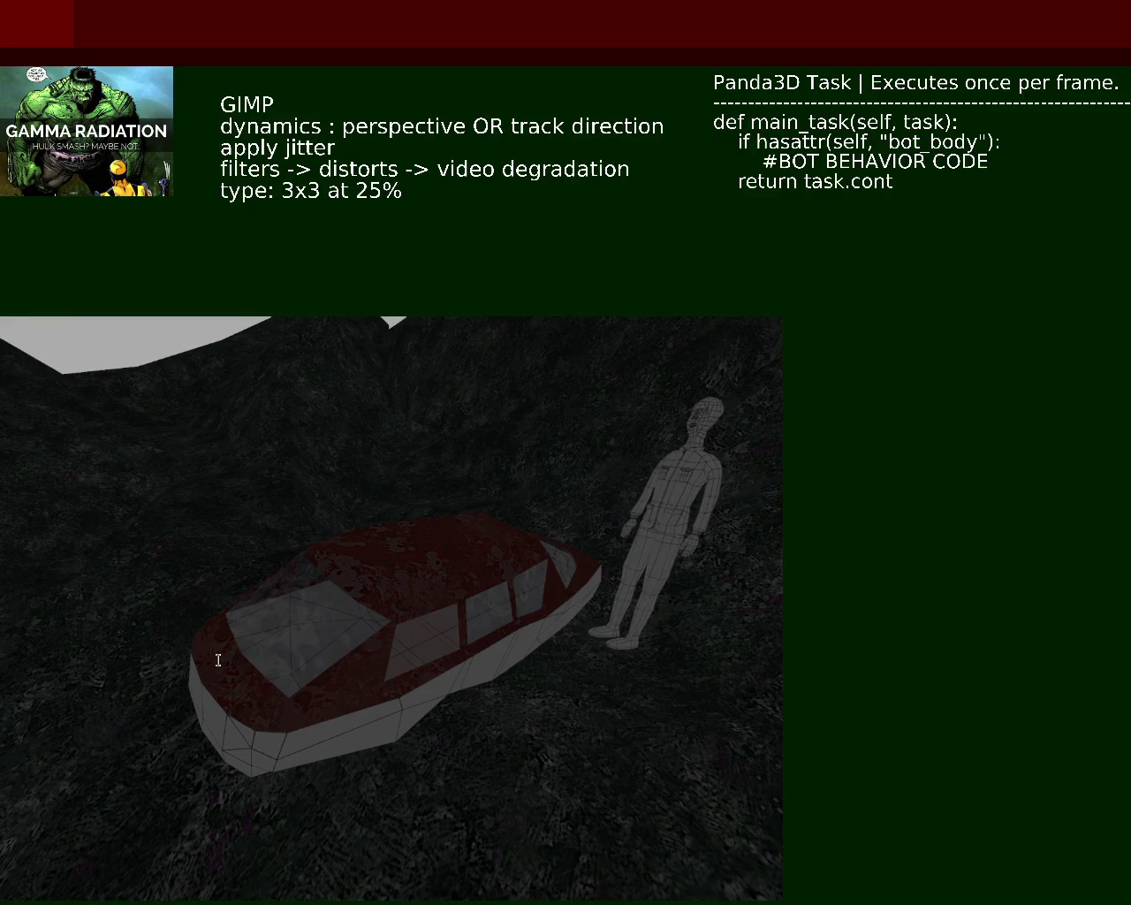
key("Return")
type("dynamics : perspective")
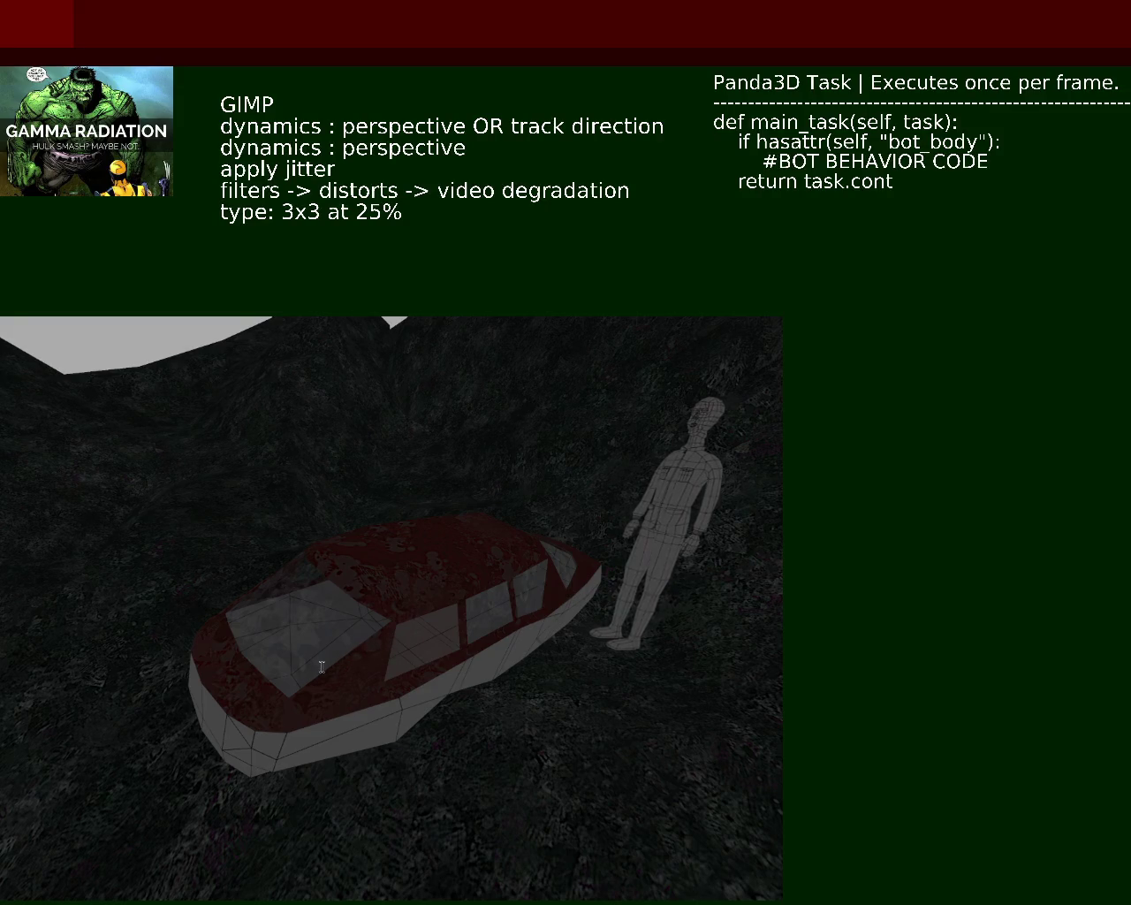
key("ctrl+BackSpace")
type("track direction")
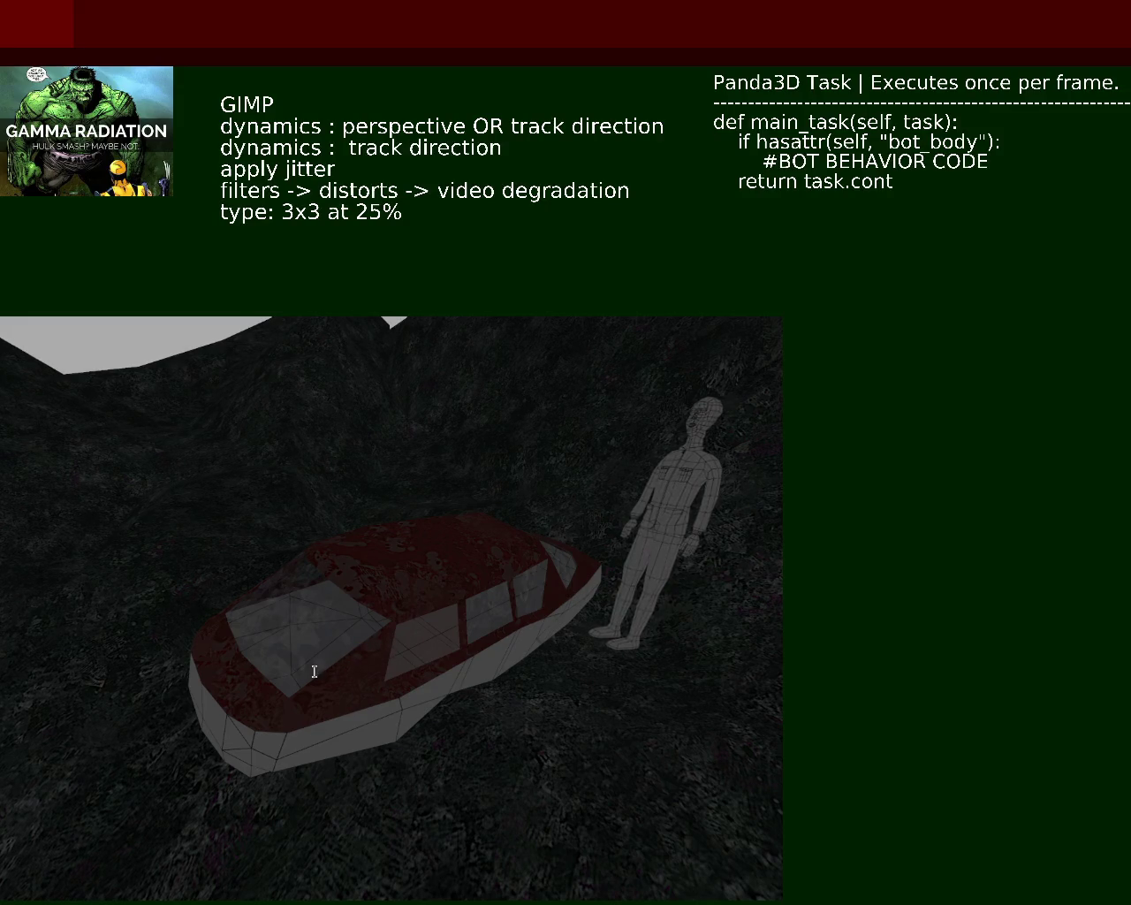